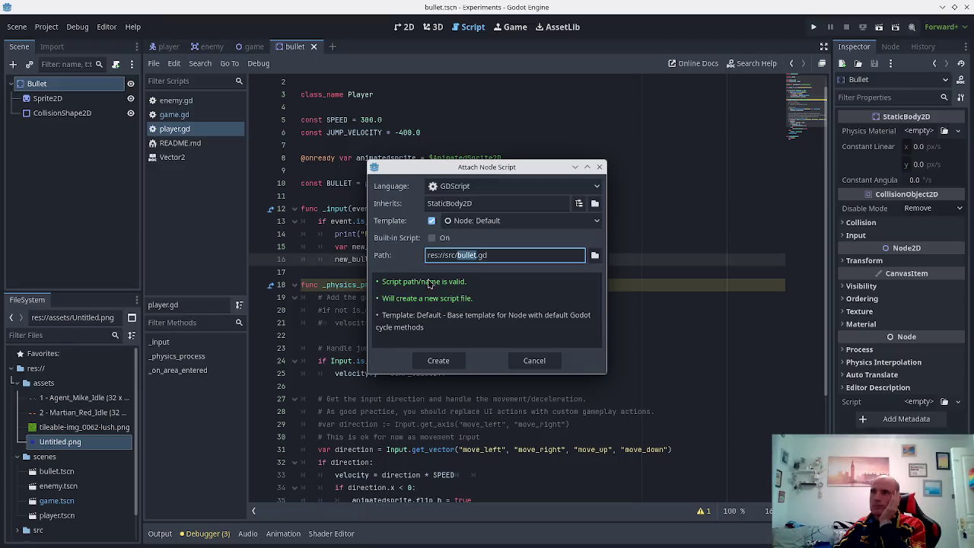
- Create bullet.gd for the Bullet node, add print("Ready") inside _ready, and save
click(434, 361)
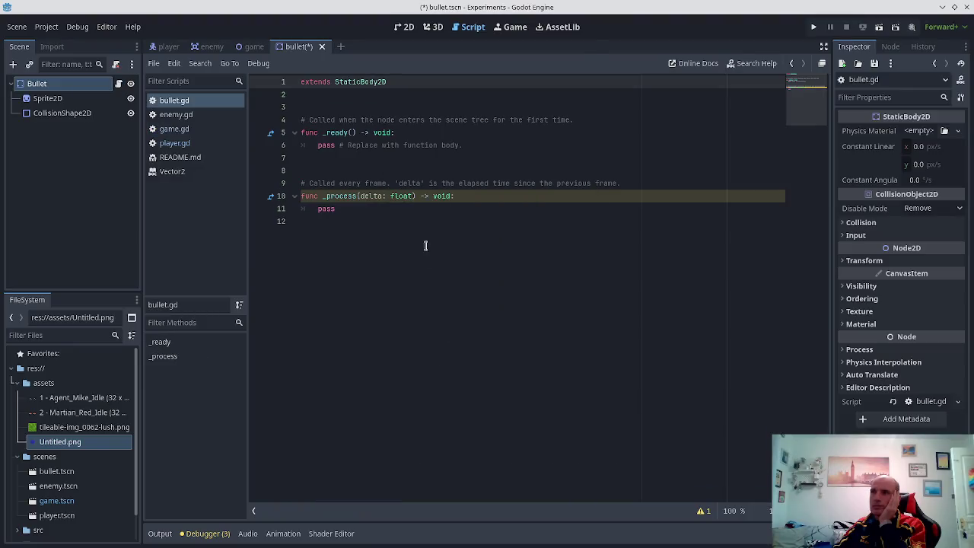
click(407, 132)
key(Return)
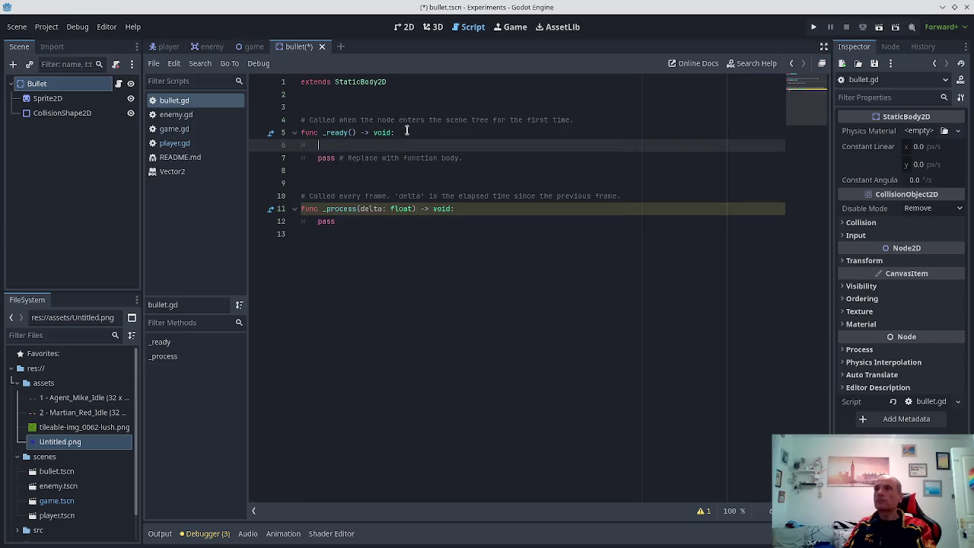
text(print("R)
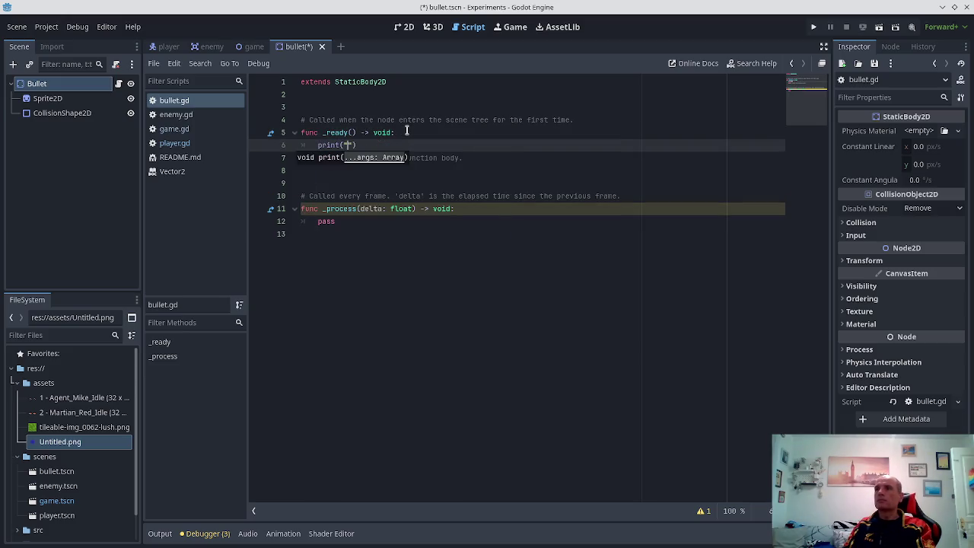
text(eady)
key(ctrl+s)
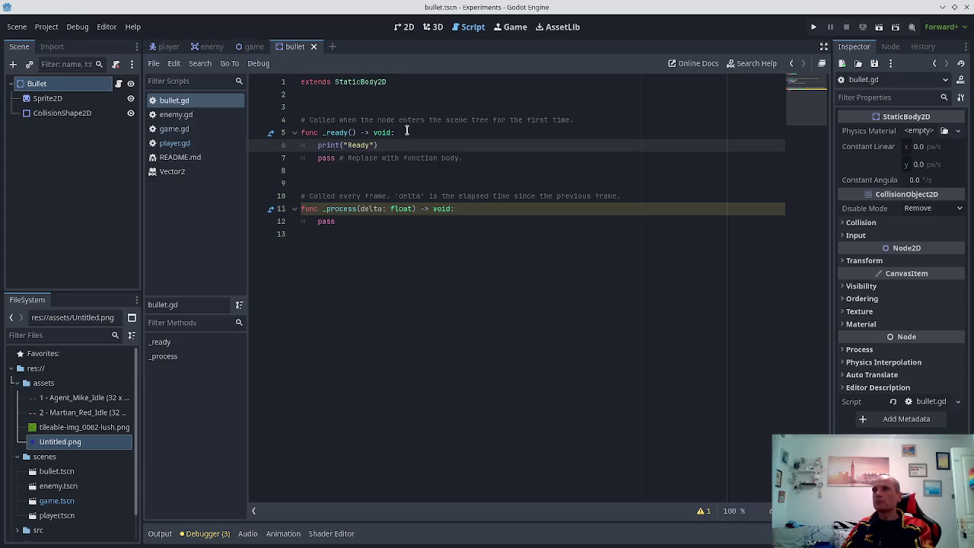
- Add an empty _physics_process(delta) function with a pass body below _process, and save
key(Down)
key(Down)
key(Down)
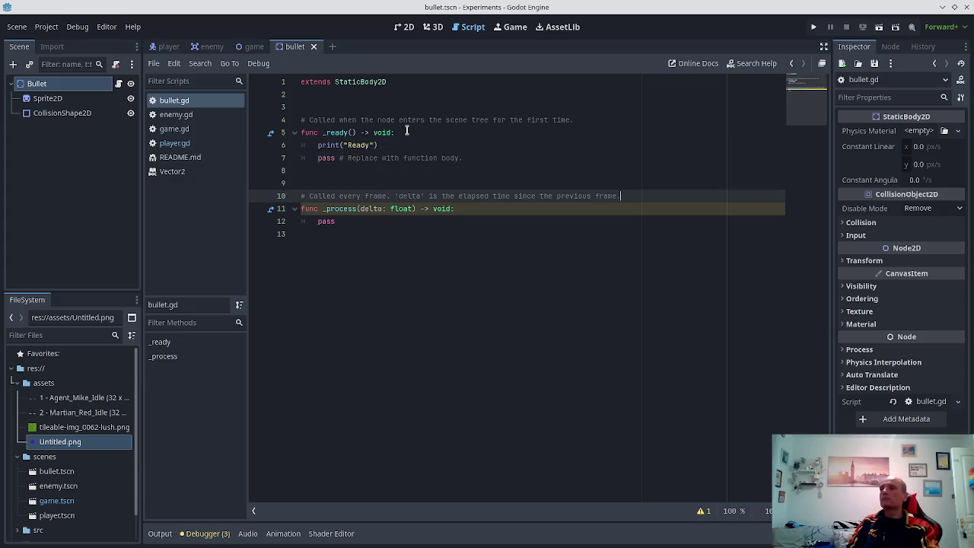
key(Down)
key(Down)
key(Return)
key(Return)
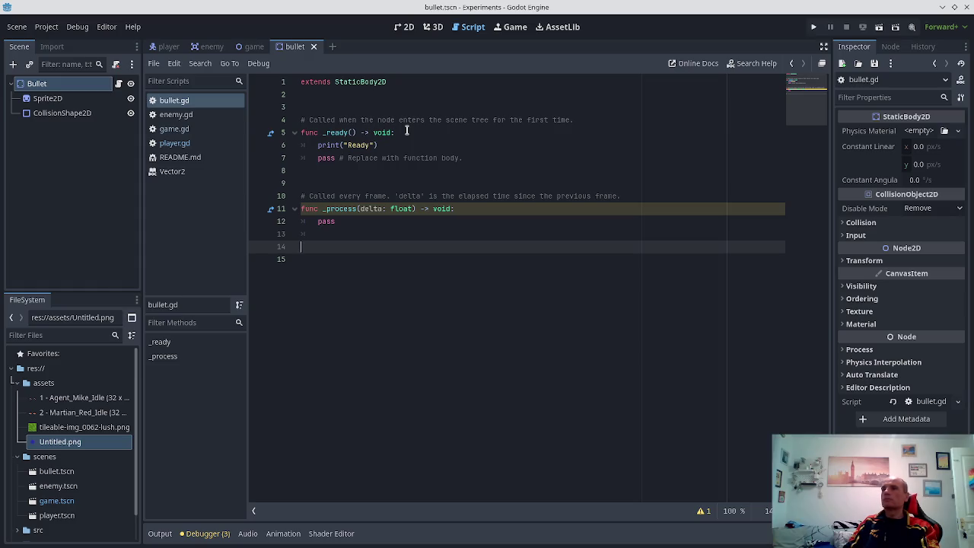
text(func )
text(_phyis)
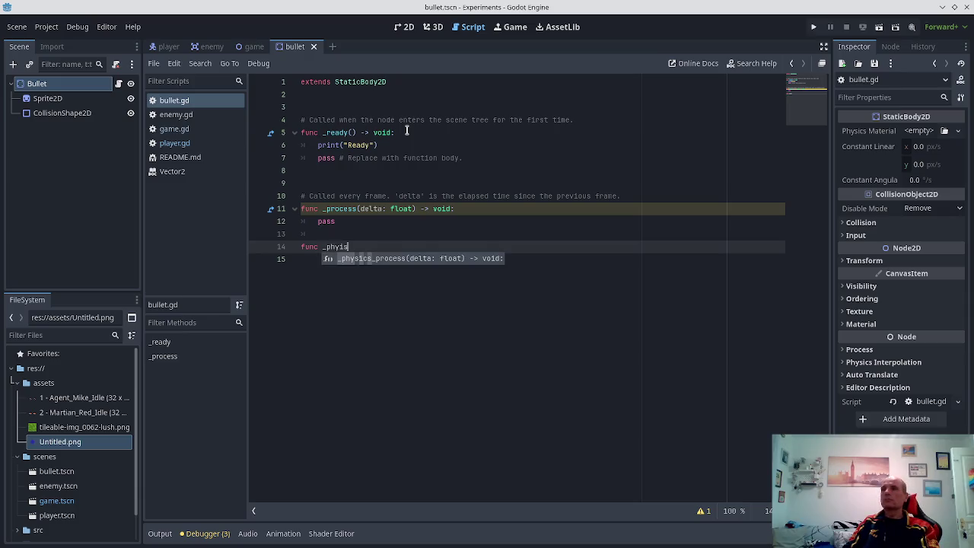
key(Return)
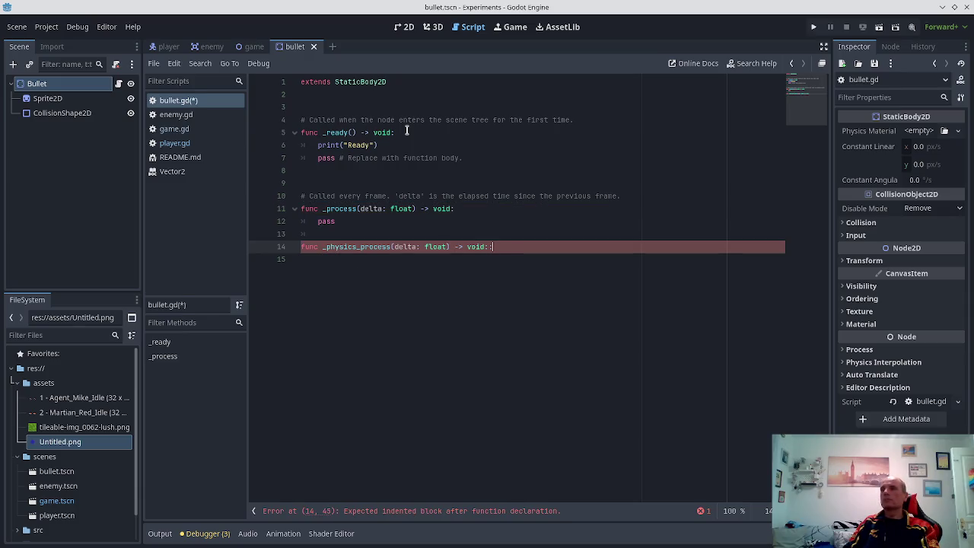
key(Return)
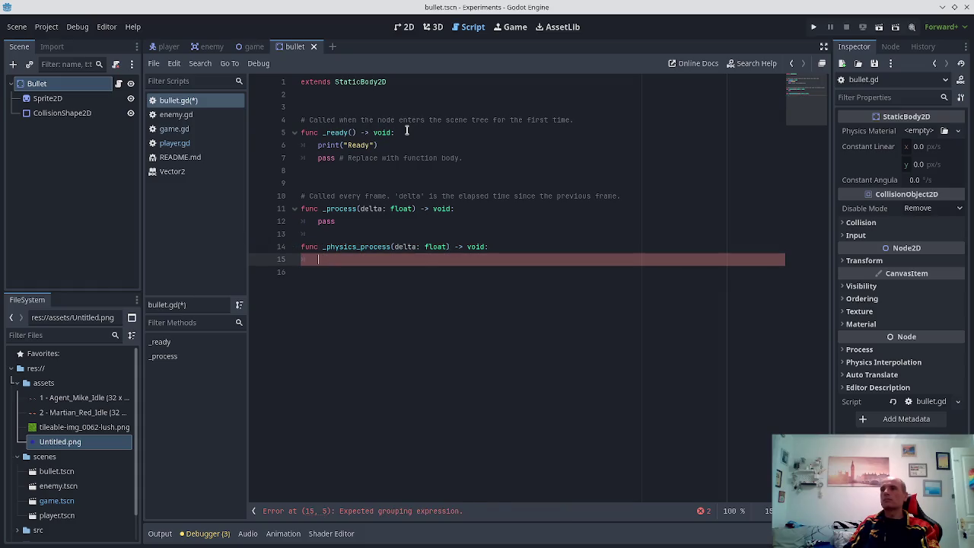
key(ctrl+s)
text(pass)
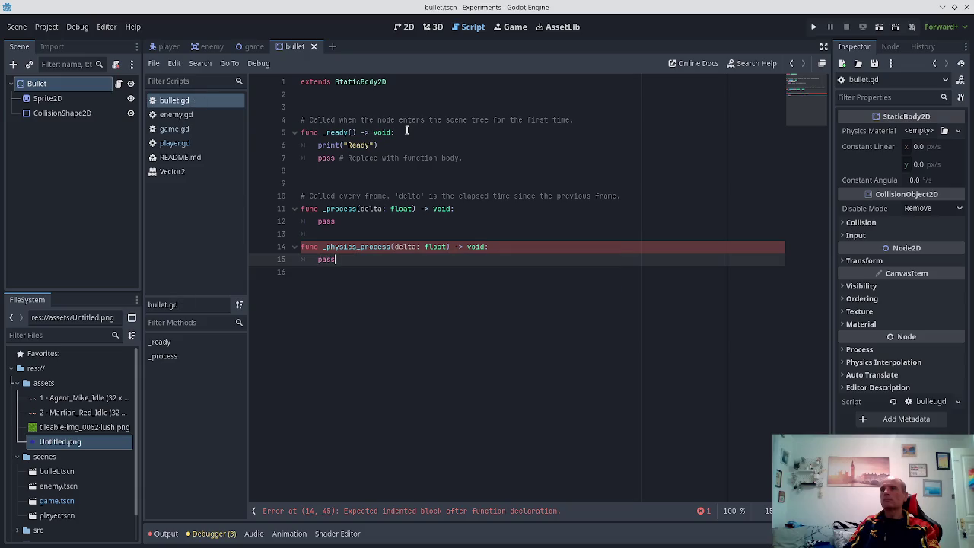
key(ctrl+shift+Return)
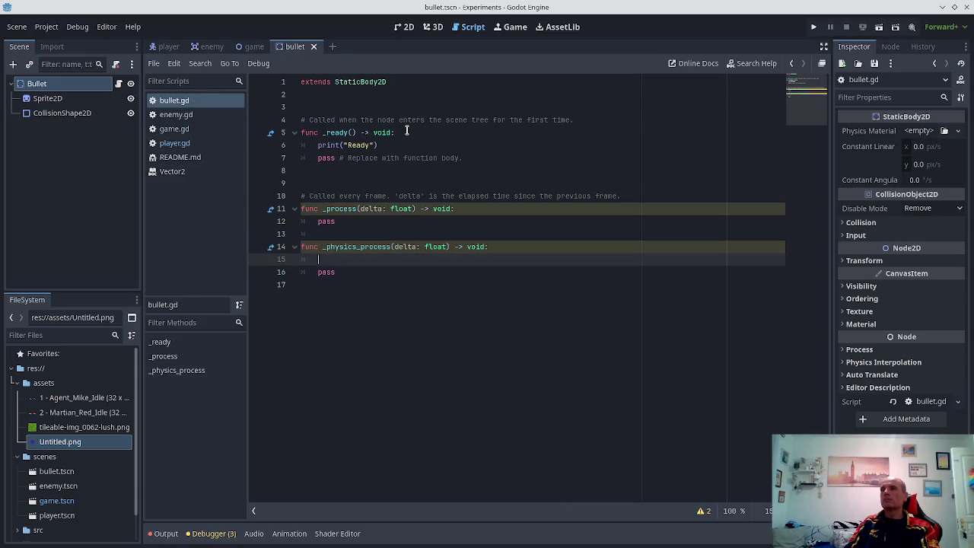
key(Tab)
key(BackSpace)
key(BackSpace)
- Insert a blank line 3 at the top of the script for a variable
key(Up)
key(Up)
key(Up)
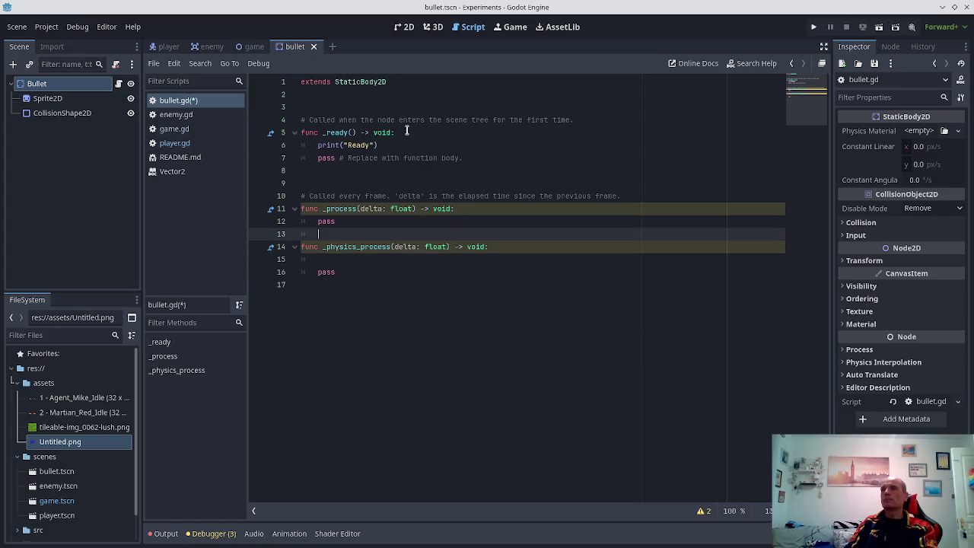
key(Up)
key(Up)
key(Up)
key(Return)
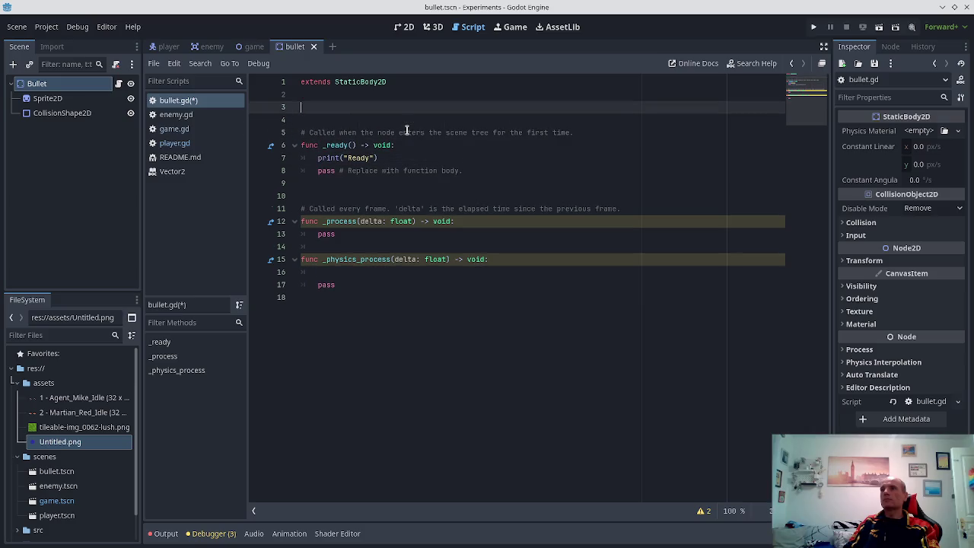
- Declare var bullet_speed: float = 100.0 on line 3 and save
key(BackSpace)
key(BackSpace)
key(BackSpace)
text(var bullet)
text(_speed:)
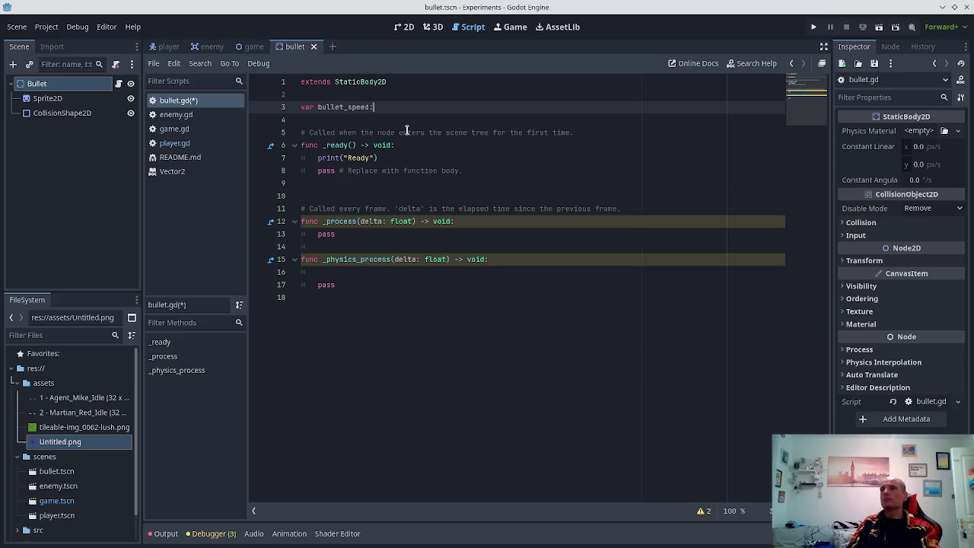
text( float = 100.0)
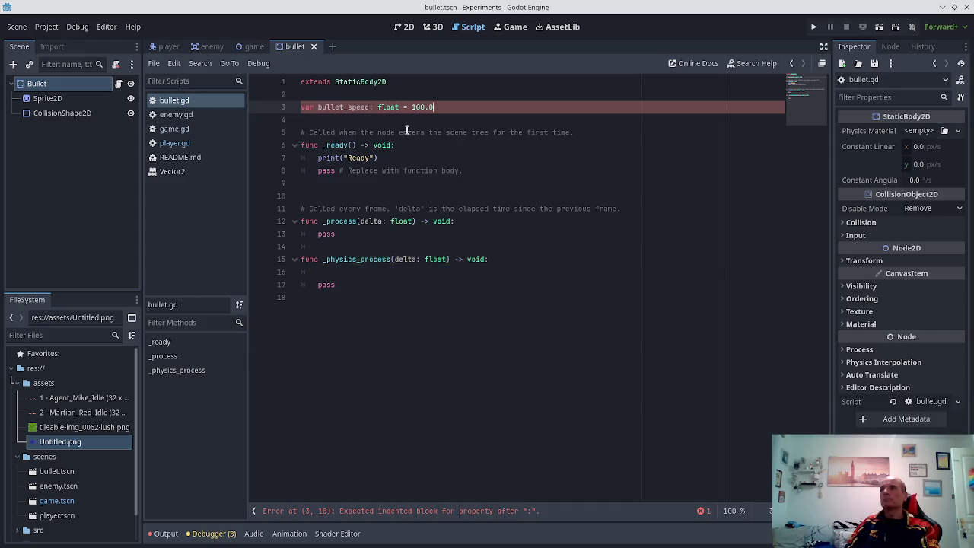
key(ctrl+s)
- Begin a position.x line on the empty line inside _physics_process
key(Up)
key(Up)
key(End)
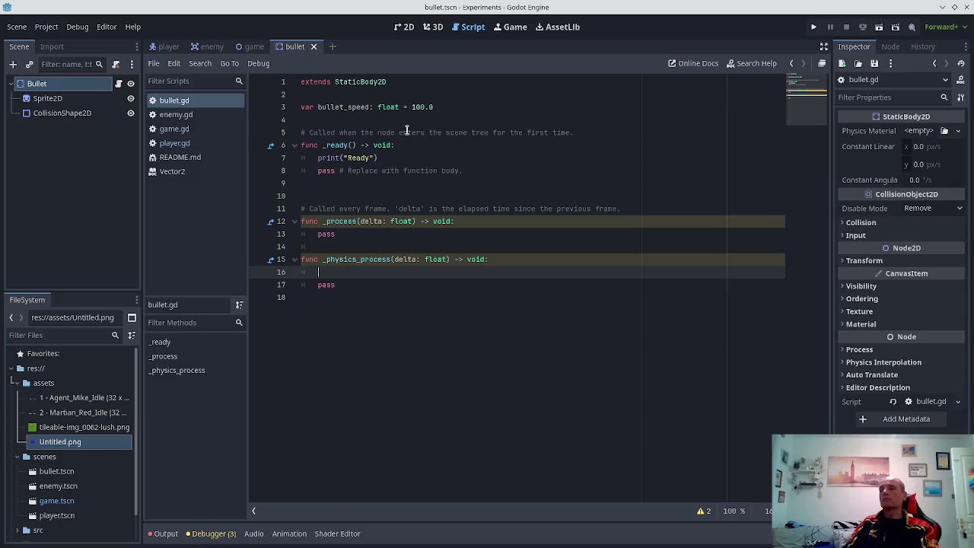
text(poistion)
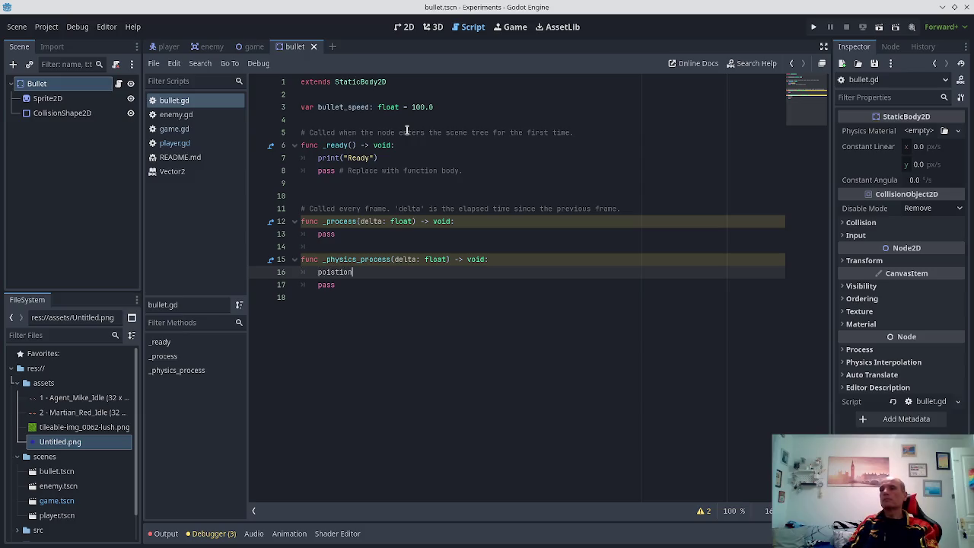
text(.x =)
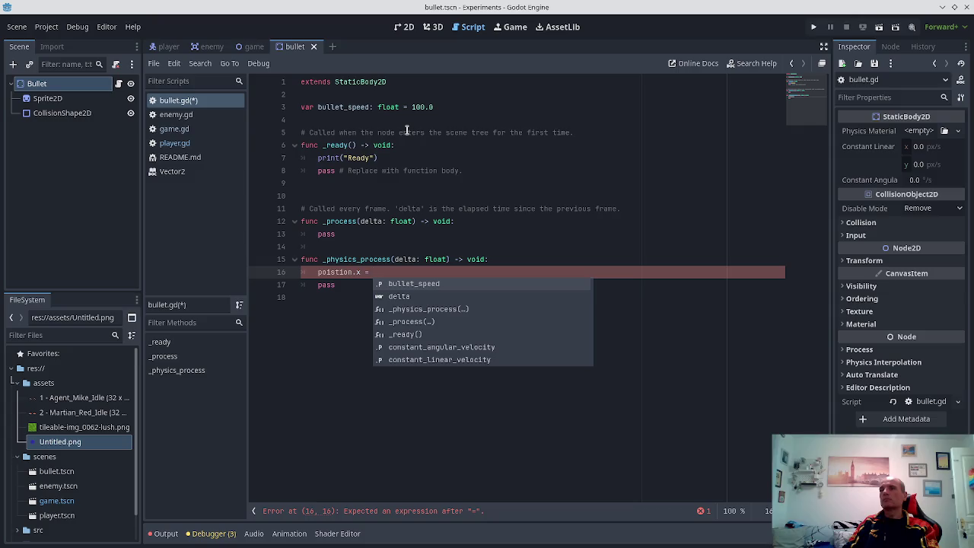
click(169, 47)
scroll(415, 269, down, 5)
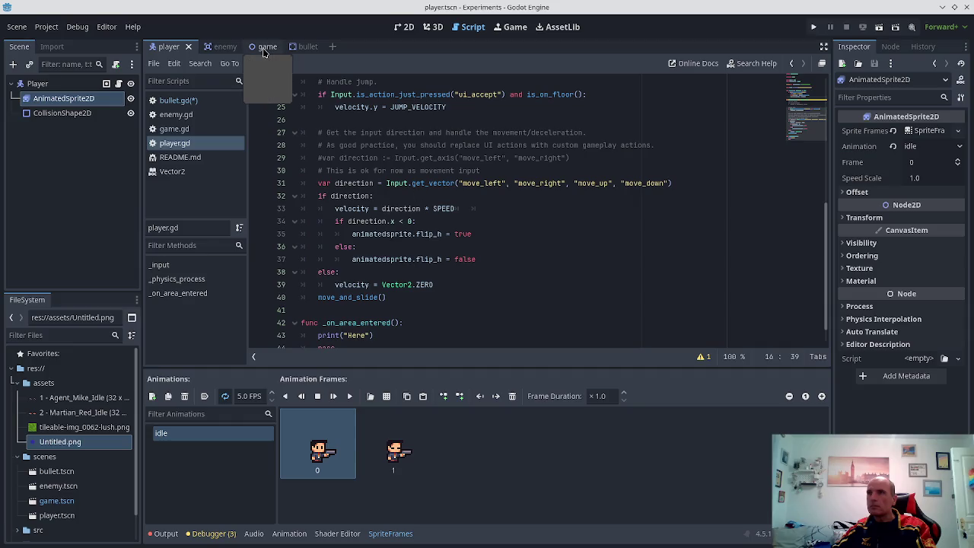
click(225, 48)
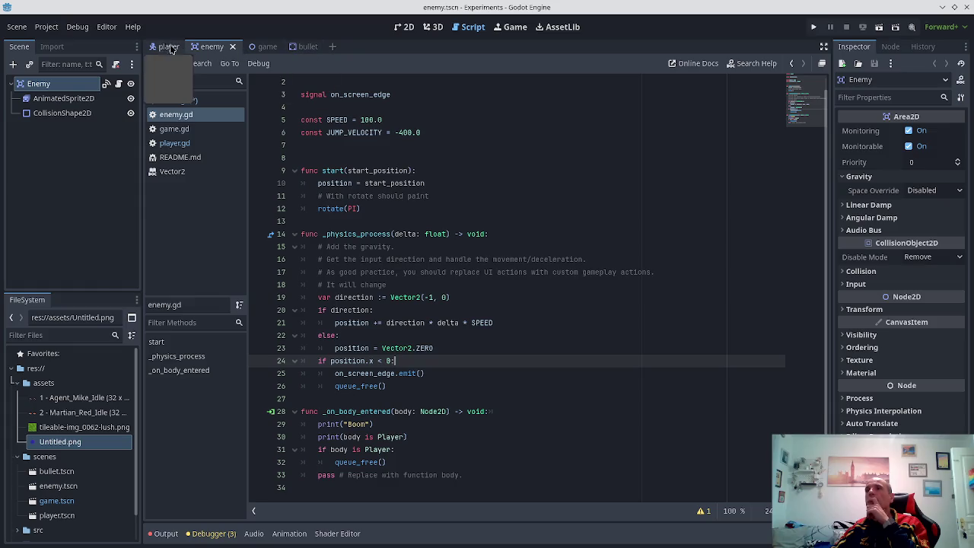
click(303, 46)
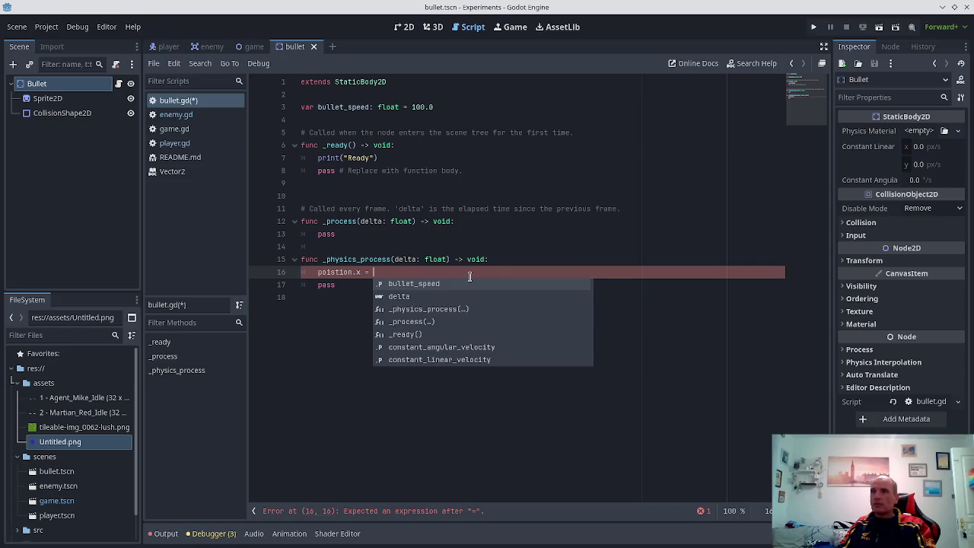
- Complete the line as position.x = delta * bullet_speed and save
text(delta )
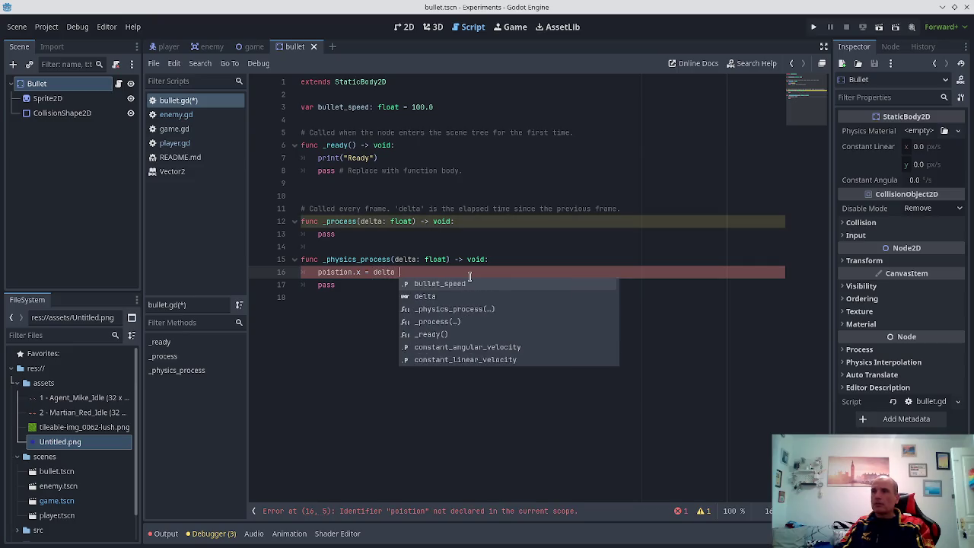
text(*)
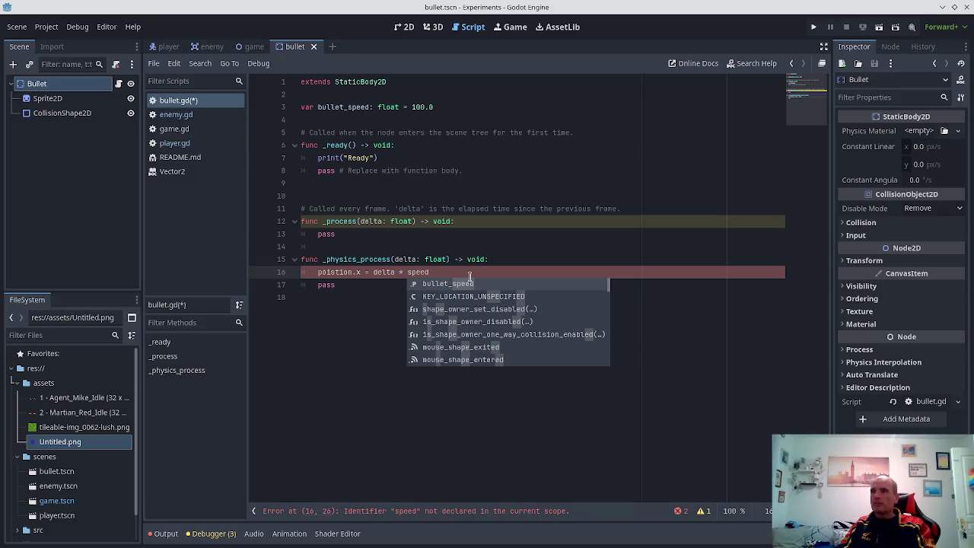
key(BackSpace)
key(BackSpace)
key(BackSpace)
text(bull)
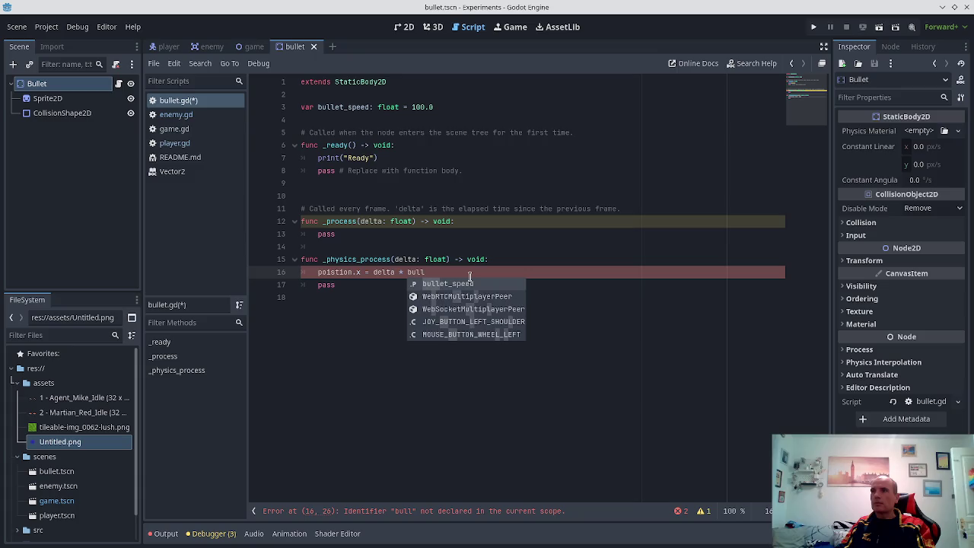
key(Return)
key(ctrl+s)
- Add class_name Bullet on line 3 and save the script
key(ctrl+Home)
key(Down)
key(Return)
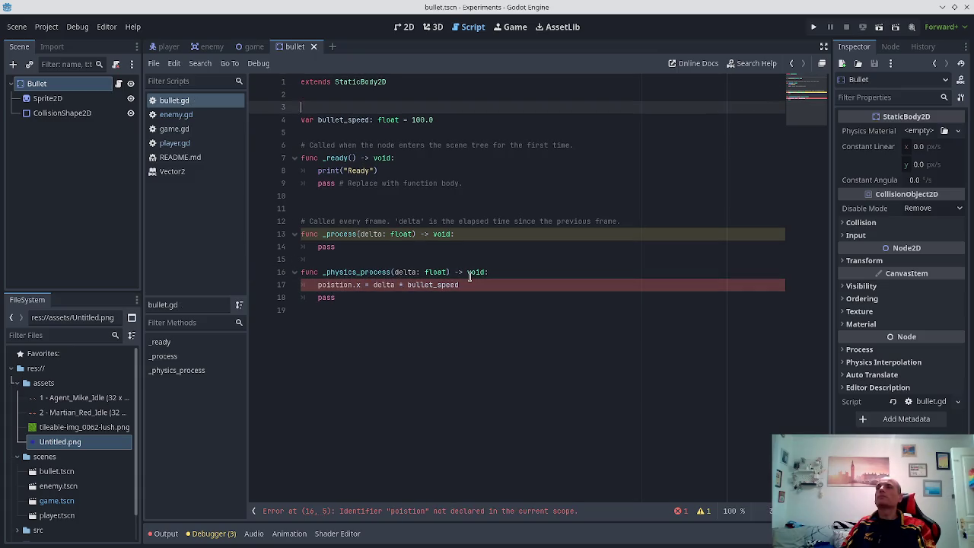
text(class_nam)
key(Return)
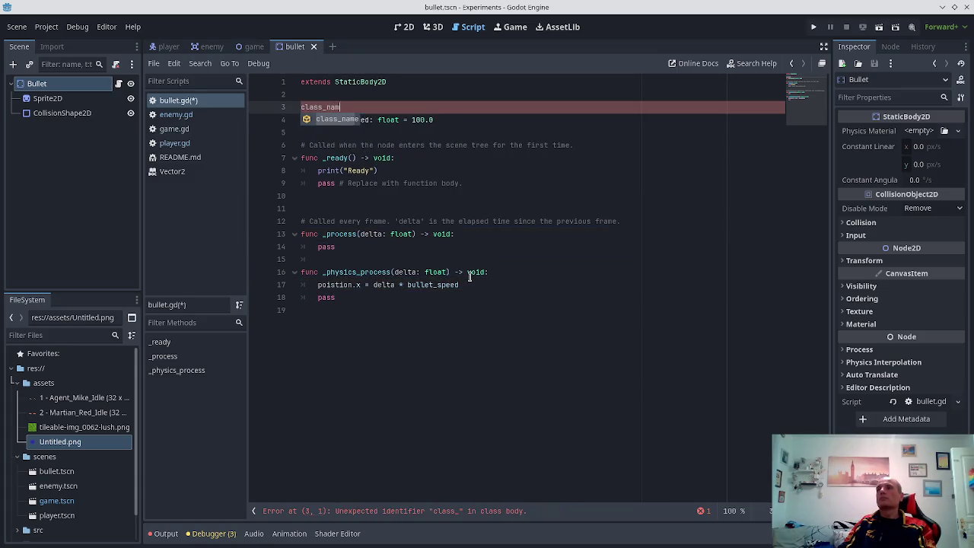
text(Bullet)
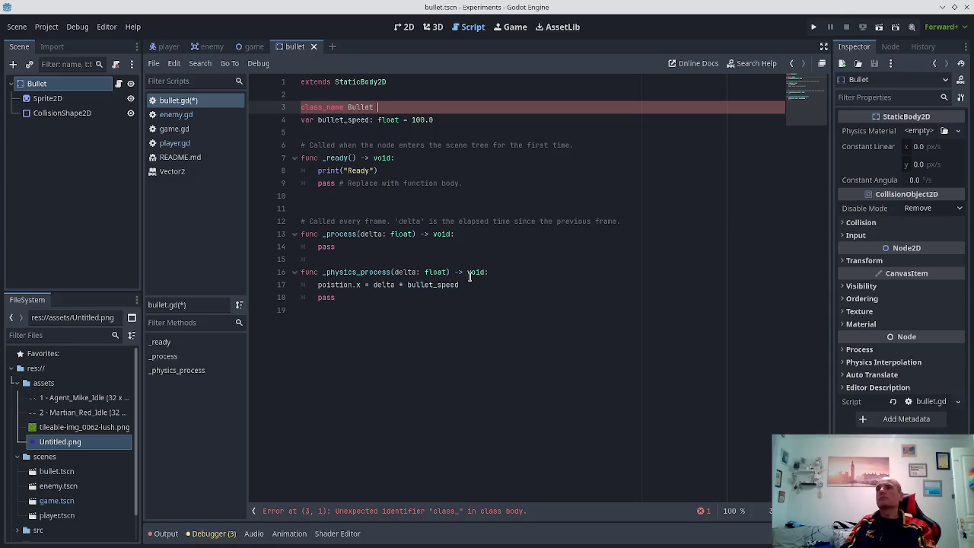
key(ctrl+s)
- Add a blank line after class_name Bullet, then bring up enemy.gd in the script editor
key(Return)
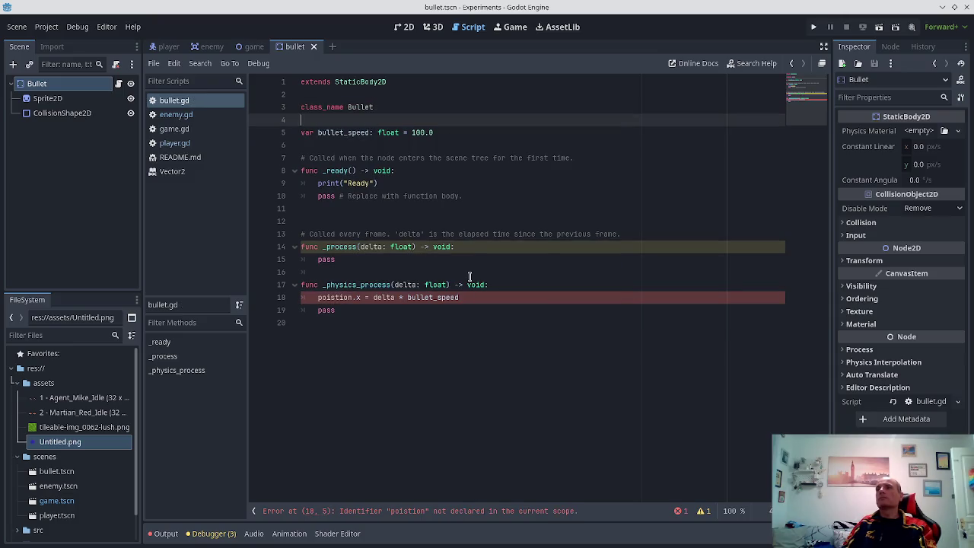
key(Down)
key(Down)
key(Down)
key(Down)
key(Down)
key(Down)
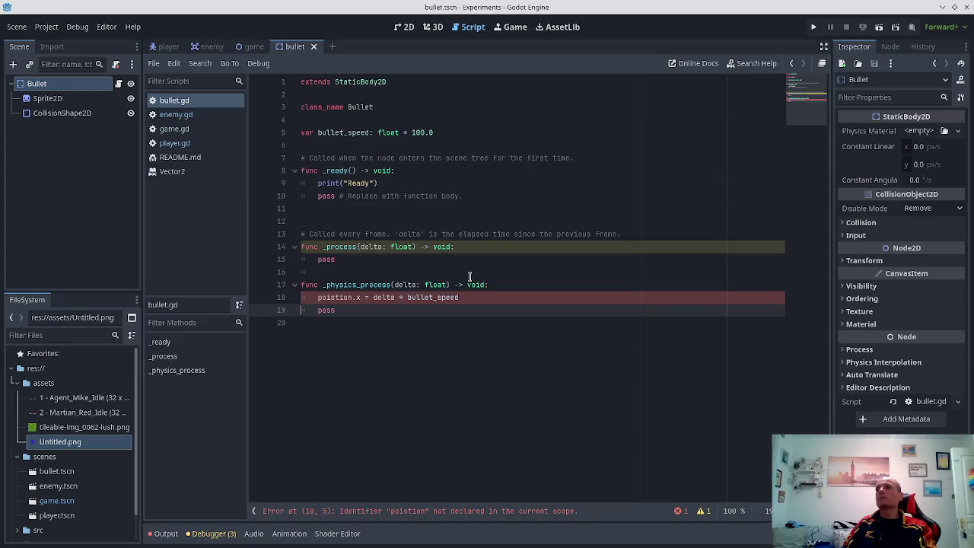
key(Up)
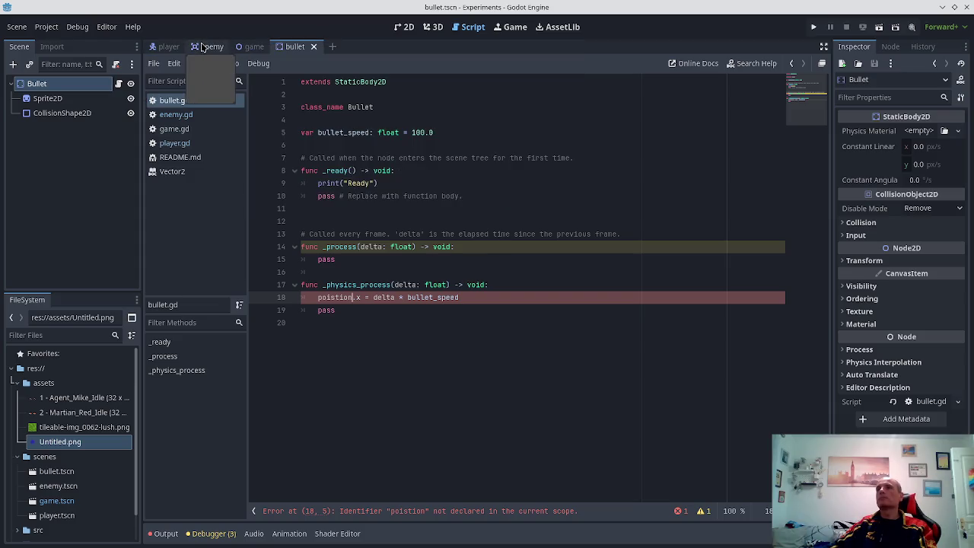
click(185, 116)
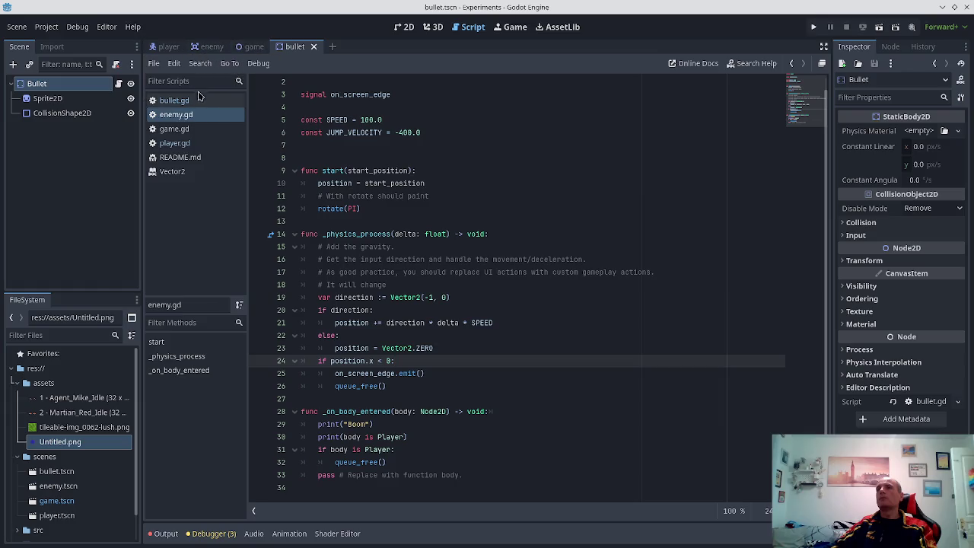
- In bullet.gd, correct 'poistion' to 'position' on line 18, save, then switch to player.gd
click(170, 100)
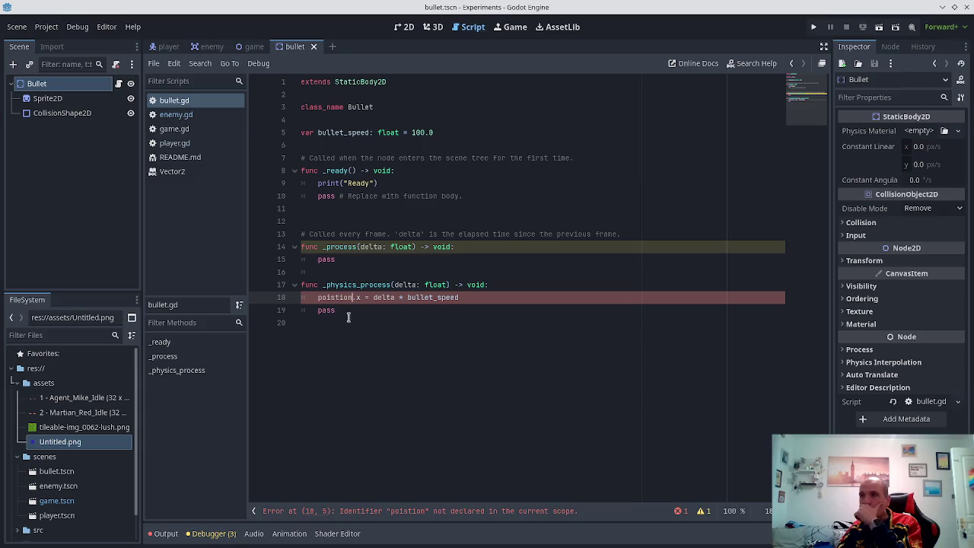
key(Delete)
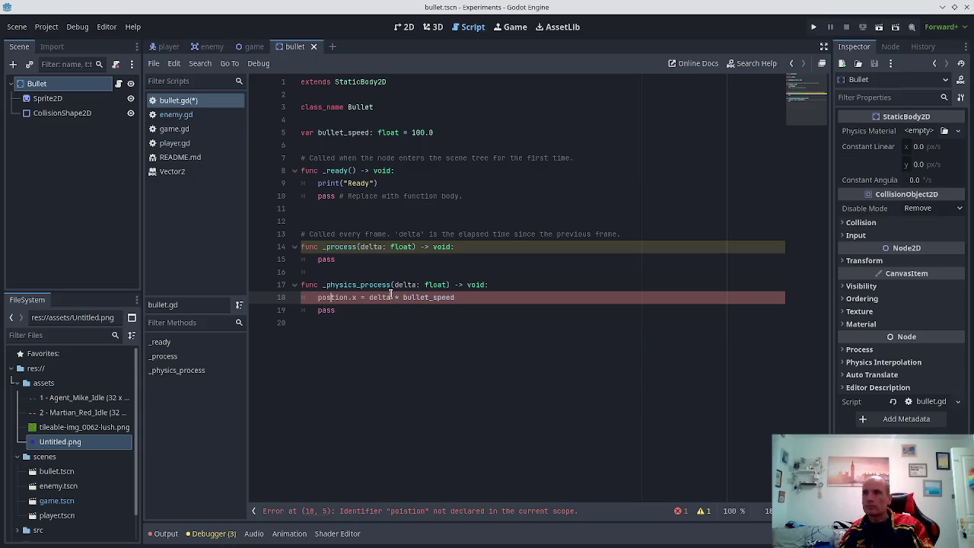
text(i)
key(End)
key(ctrl+s)
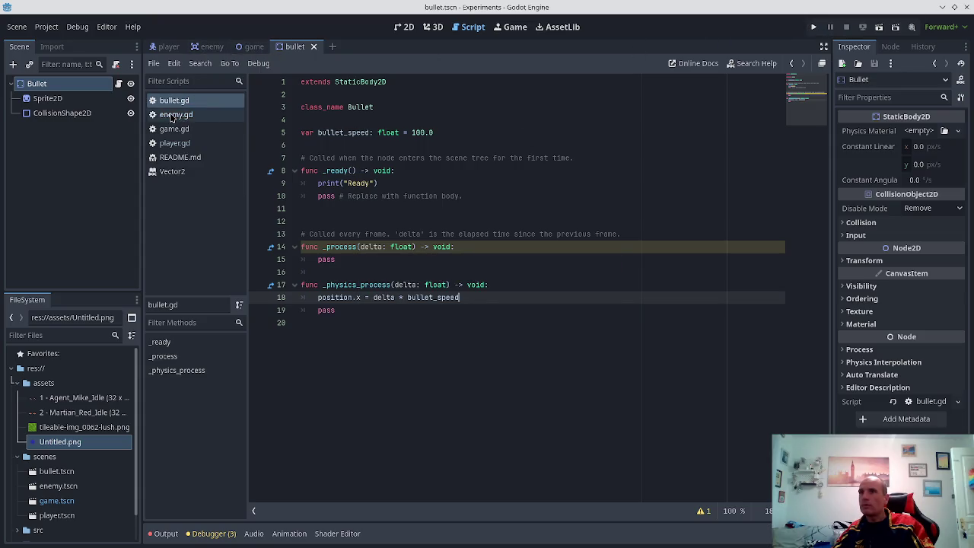
click(169, 143)
- Add add_child(new_bullet) after the bullet position line in player.gd's _input and save
scroll(392, 272, up, 2)
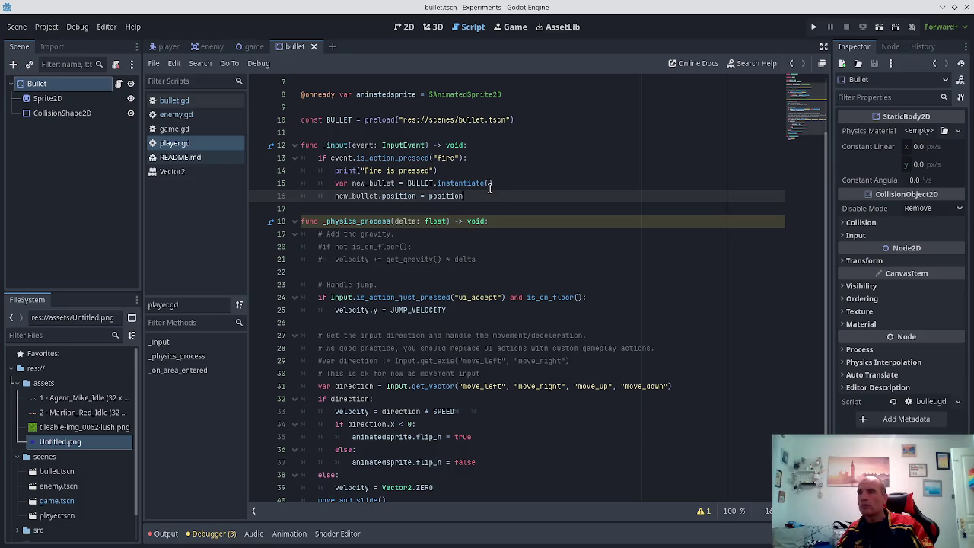
key(ctrl+s)
key(Return)
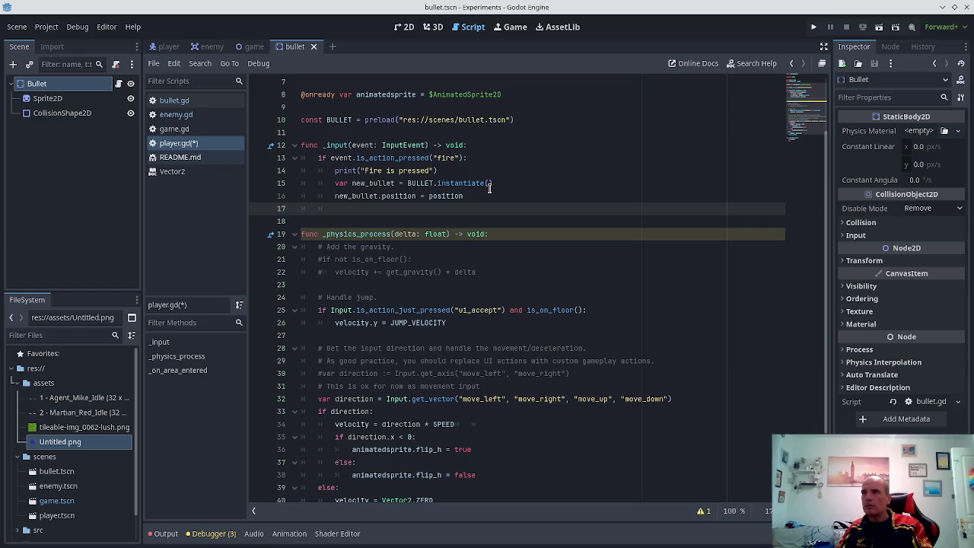
text(add_)
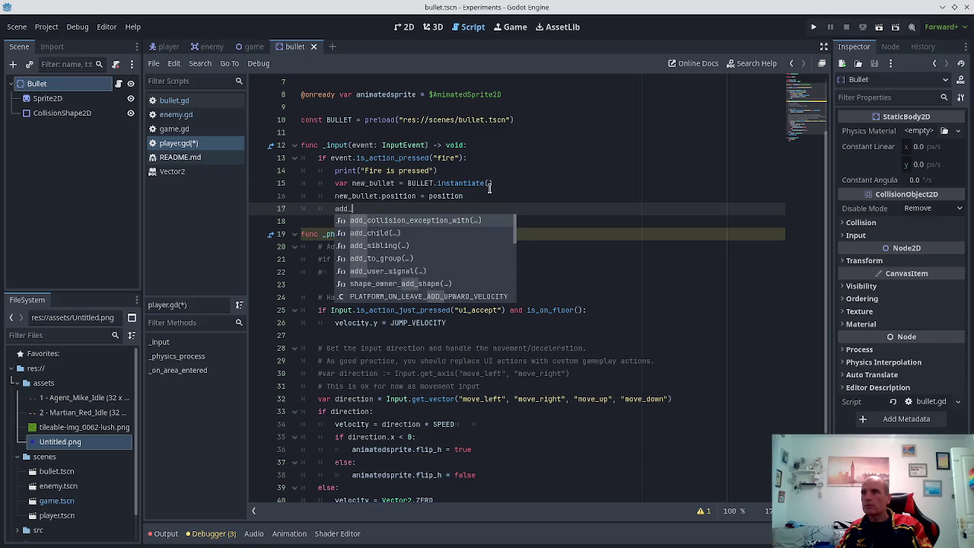
key(Down)
key(Return)
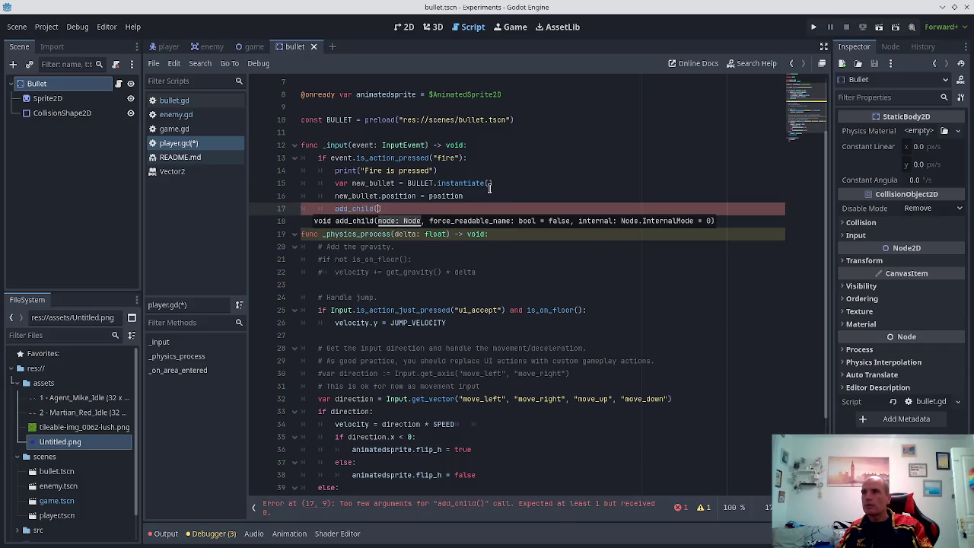
text(new_)
key(Return)
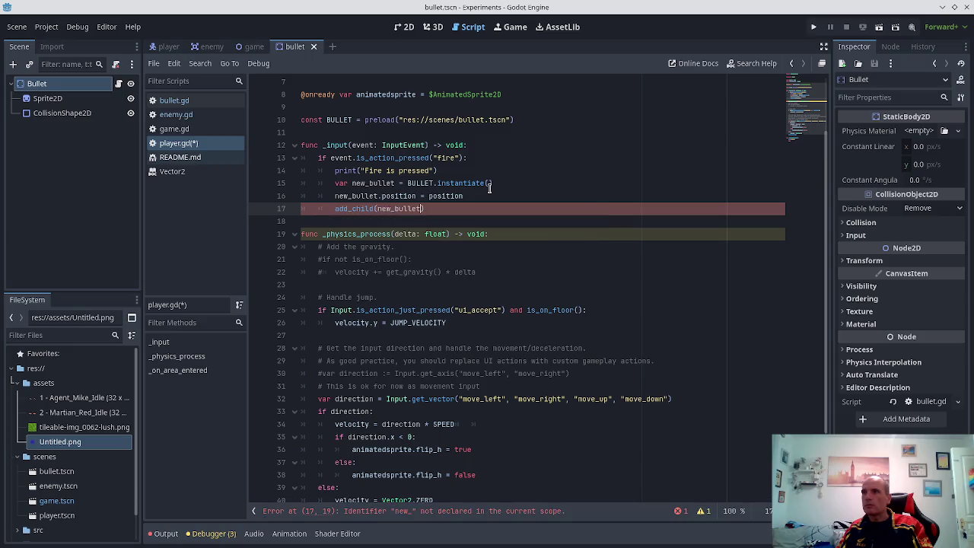
key(ctrl+s)
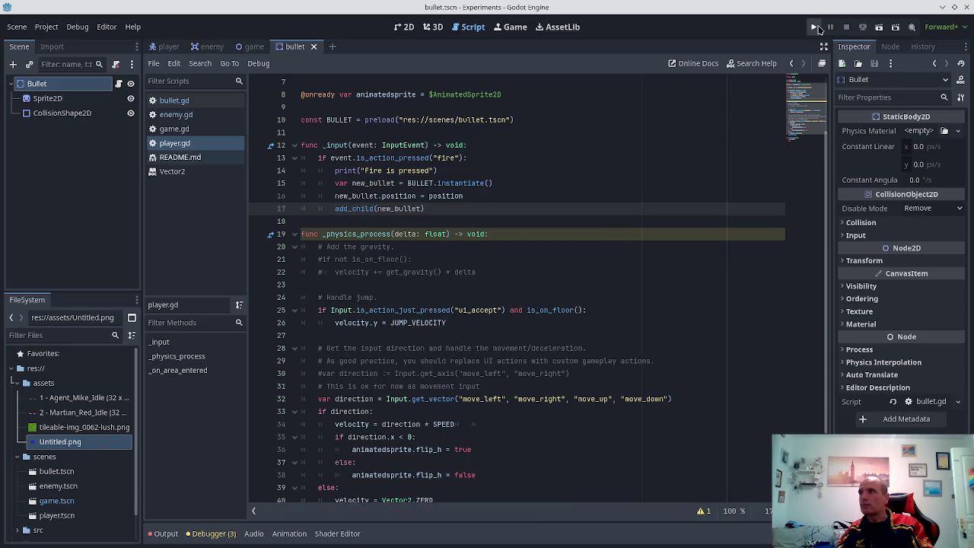
click(814, 27)
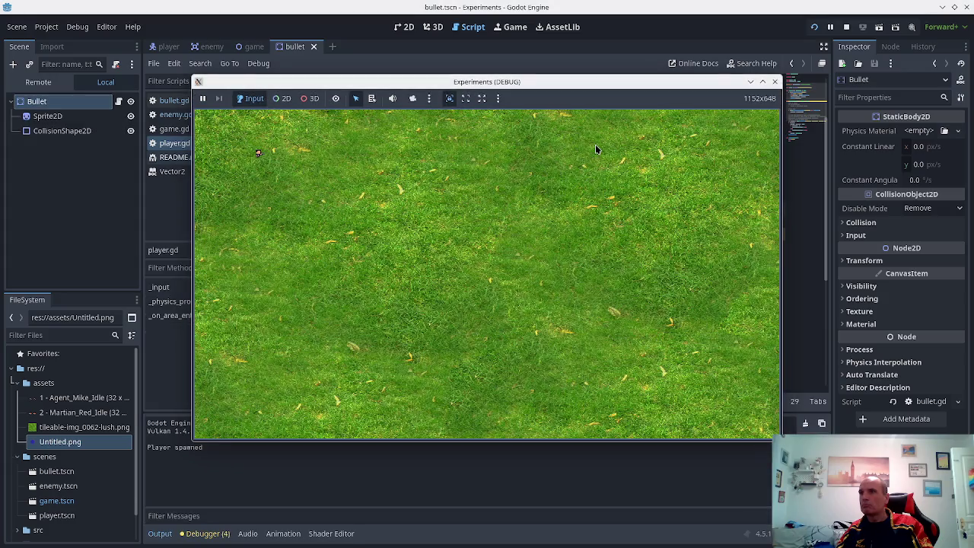
key(Down)
key(space)
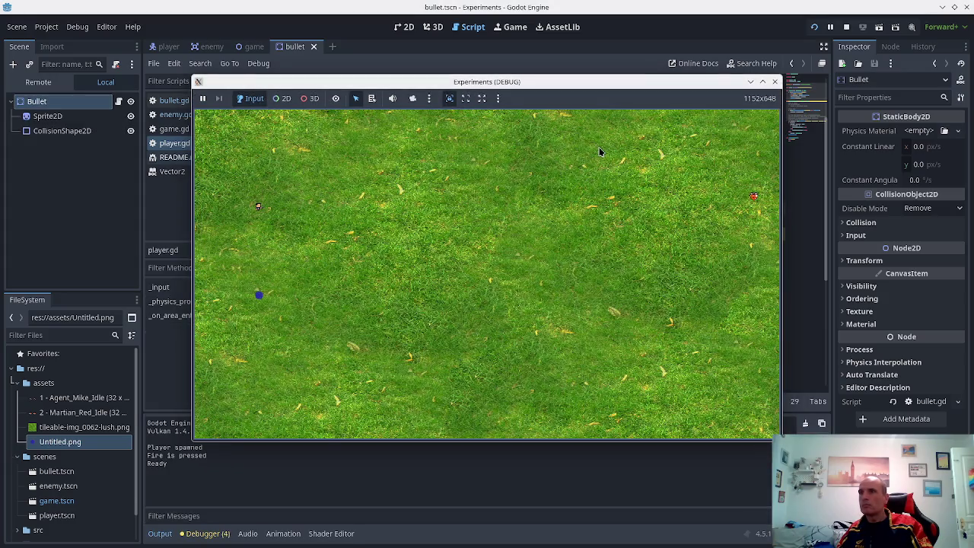
key(Left)
key(Right)
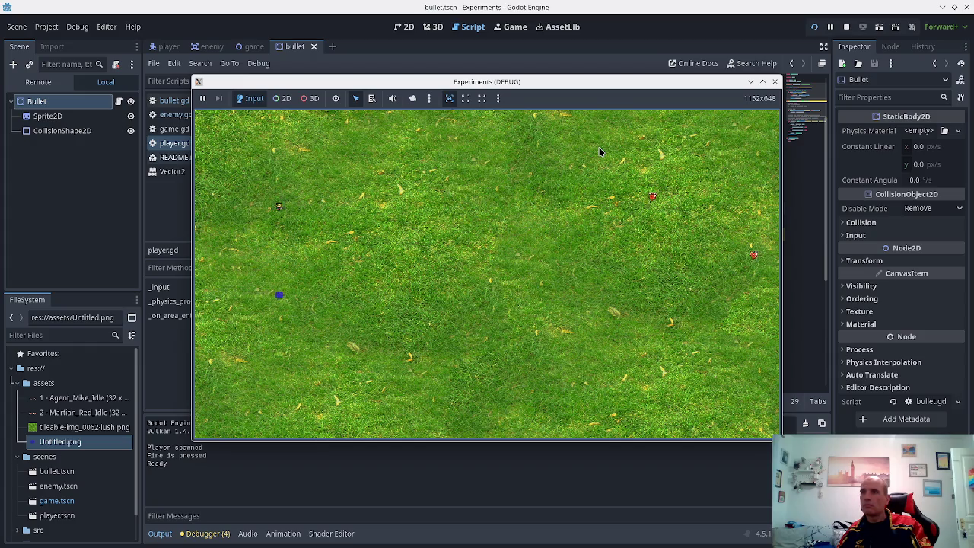
key(Right)
key(Down)
key(Right)
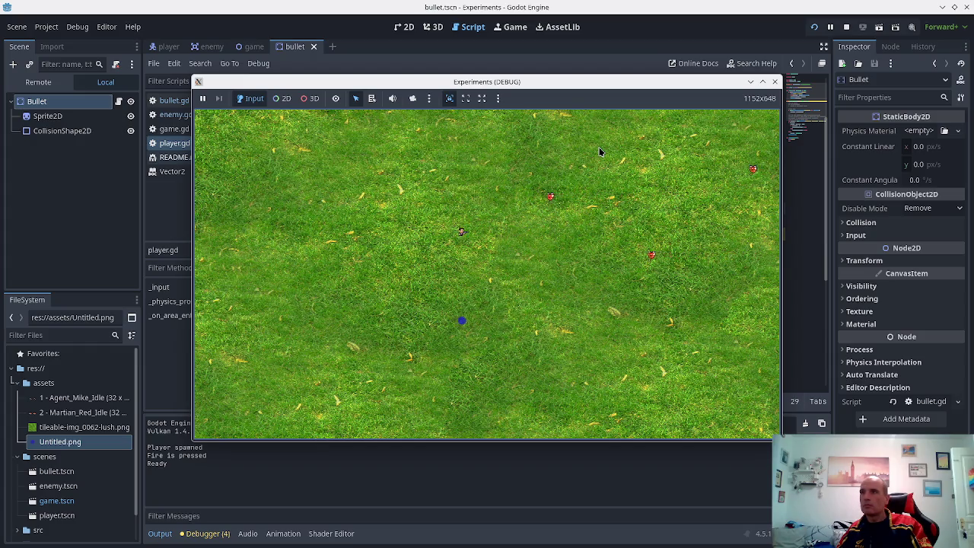
key(Down)
key(Left)
key(Up)
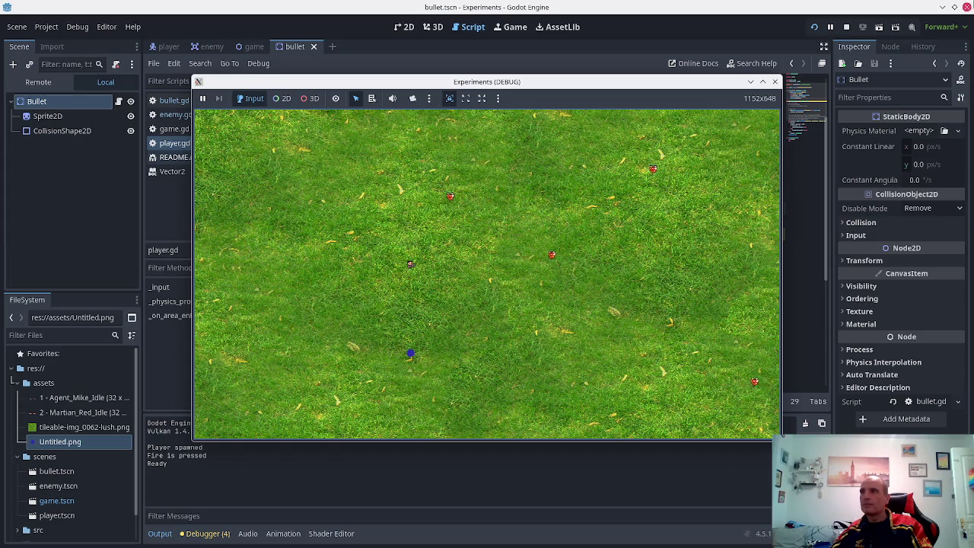
click(774, 81)
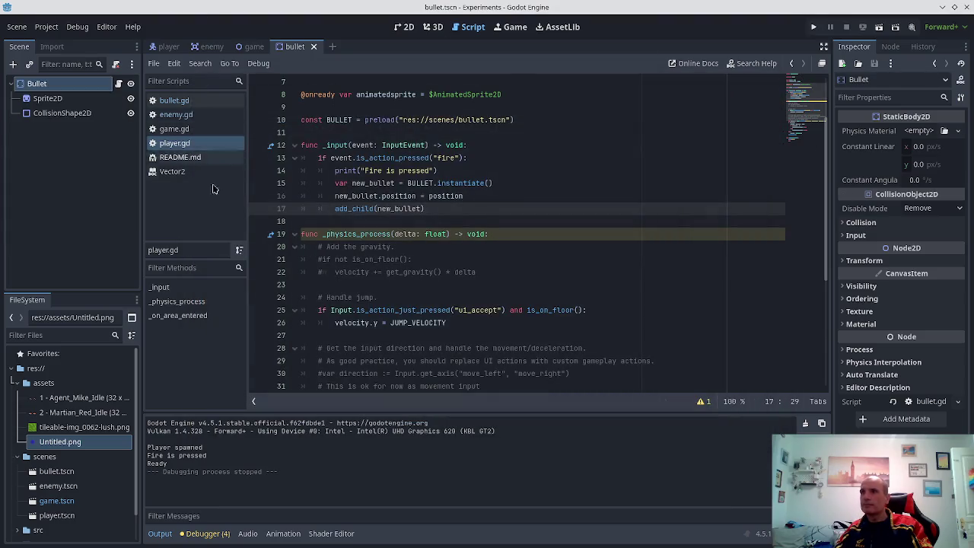
scroll(370, 273, down, 2)
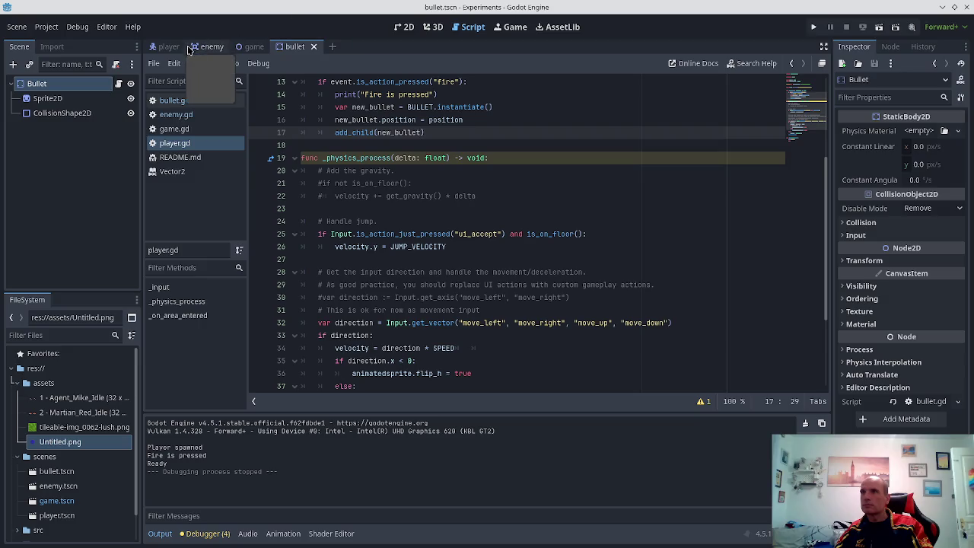
scroll(532, 264, down, 2)
scroll(556, 213, down, 1)
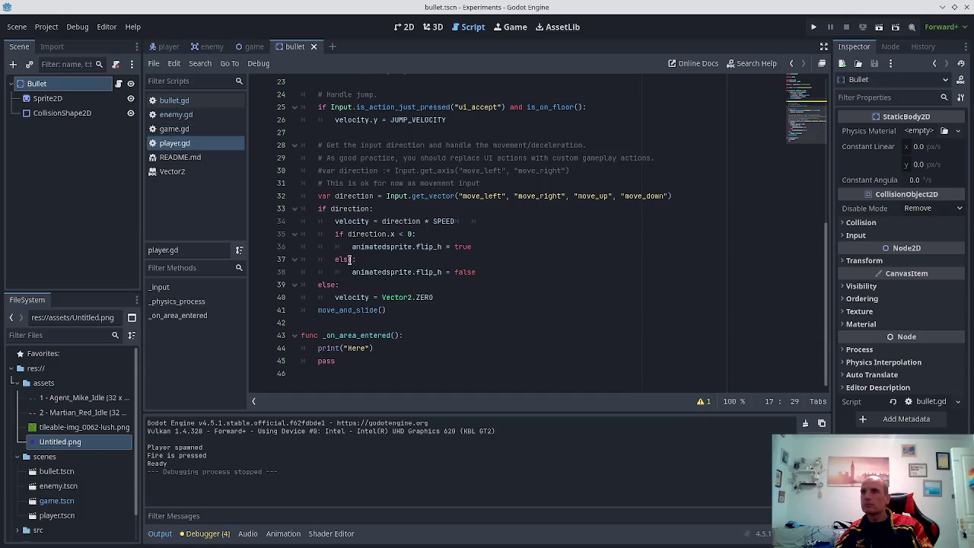
- Check enemy.gd, return to bullet.gd, and change line 18 to position.x += delta * bullet_speed
click(163, 117)
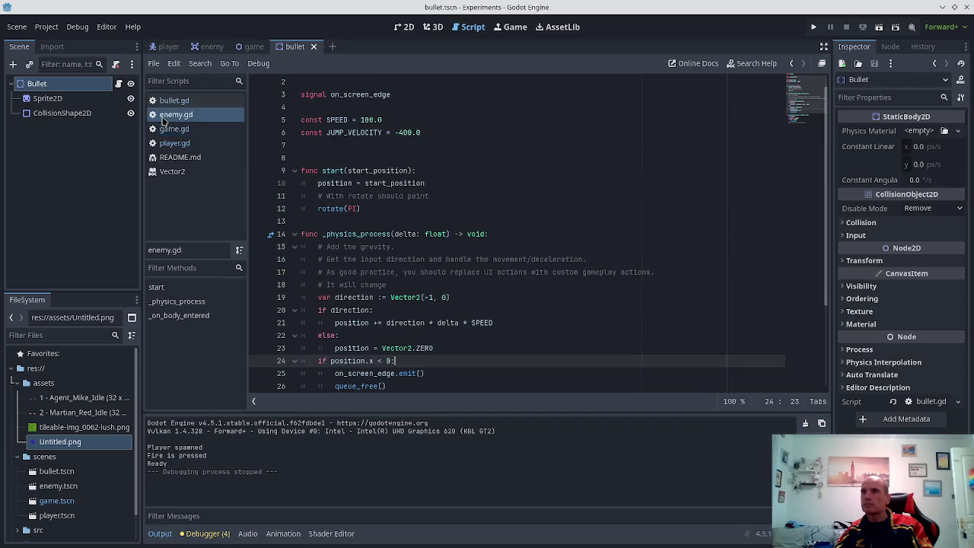
click(165, 47)
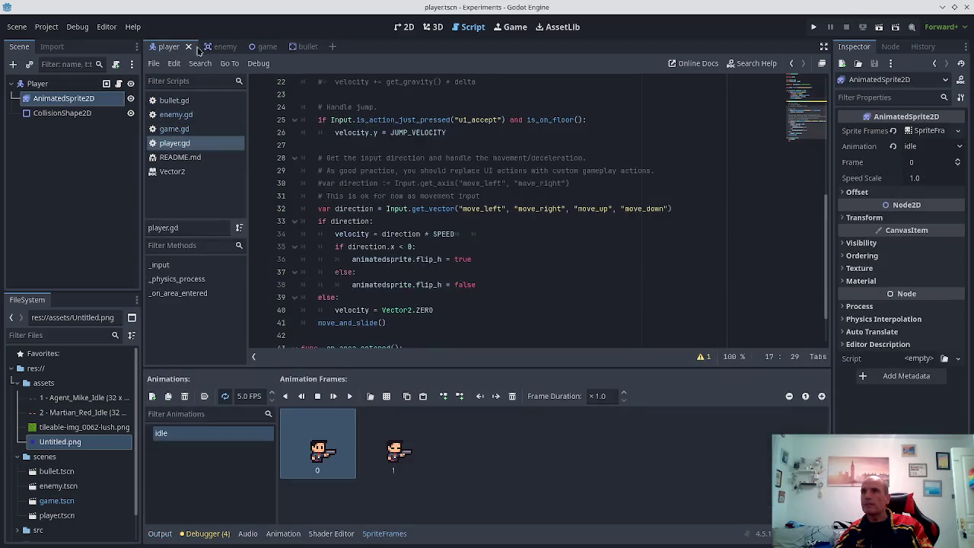
click(209, 46)
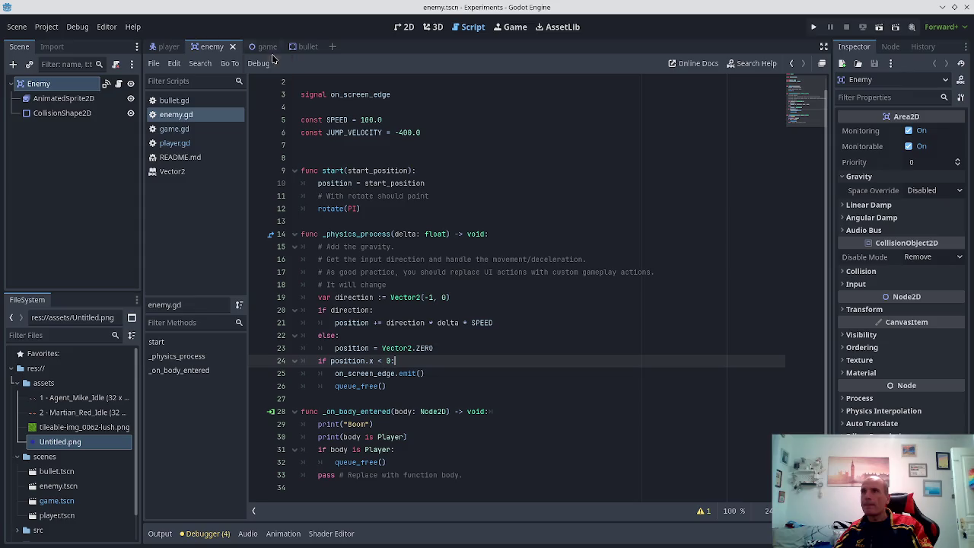
click(295, 46)
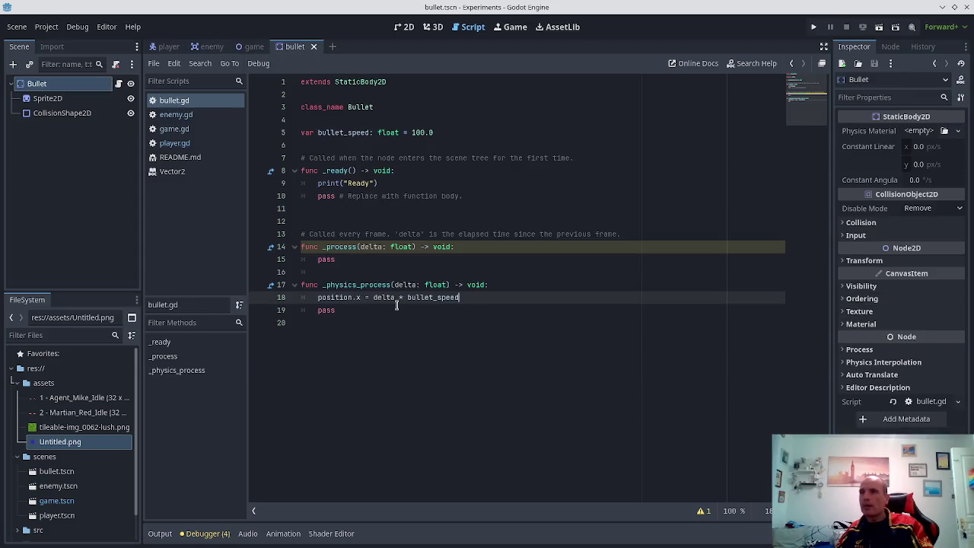
key(Right)
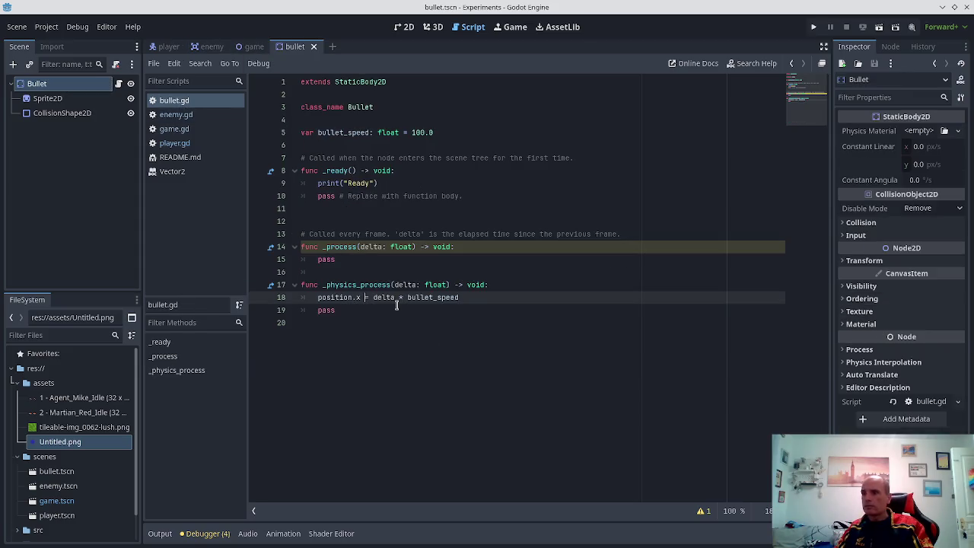
text(+)
key(ctrl+s)
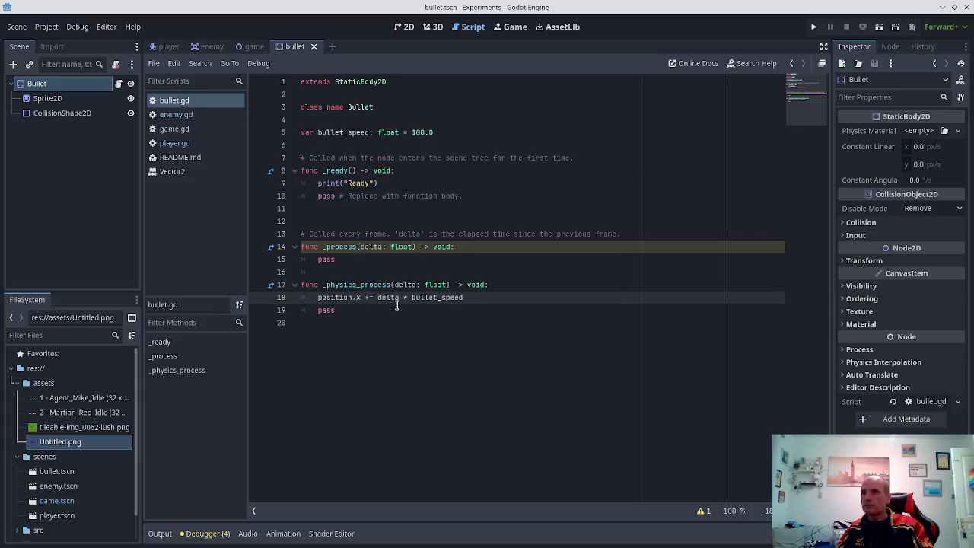
- Start a position.y line below line 18, then remove it and save bullet.gd
key(Return)
text(position)
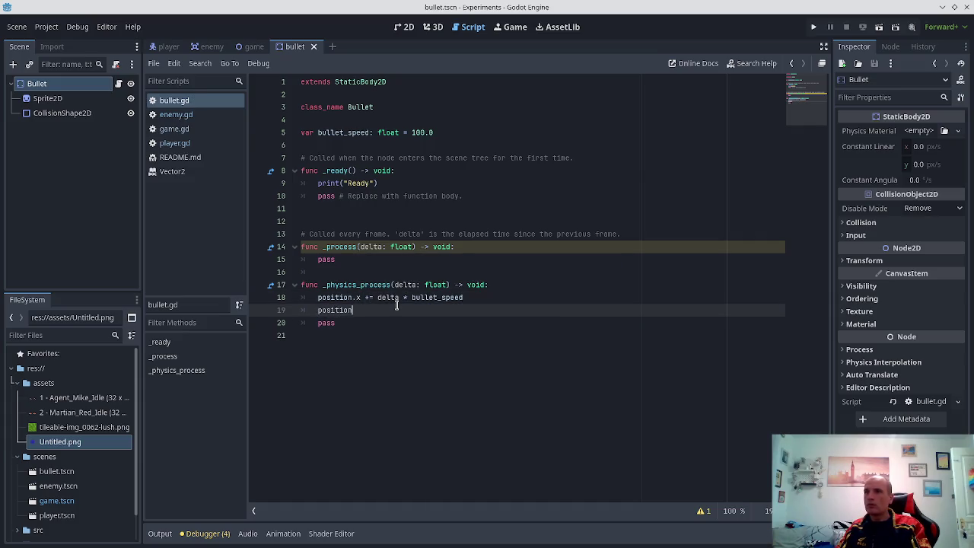
text(.y =)
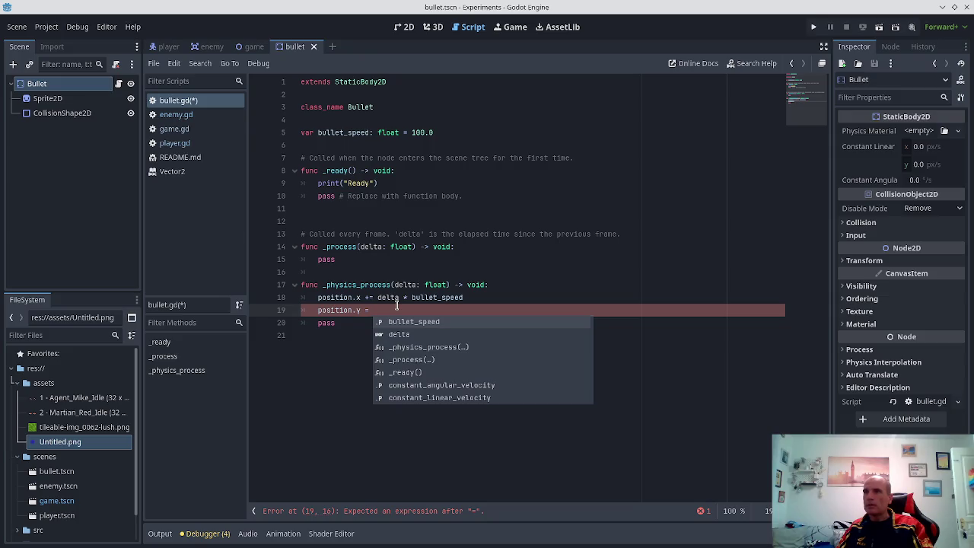
key(shift+Home)
key(BackSpace)
key(BackSpace)
key(BackSpace)
key(ctrl+s)
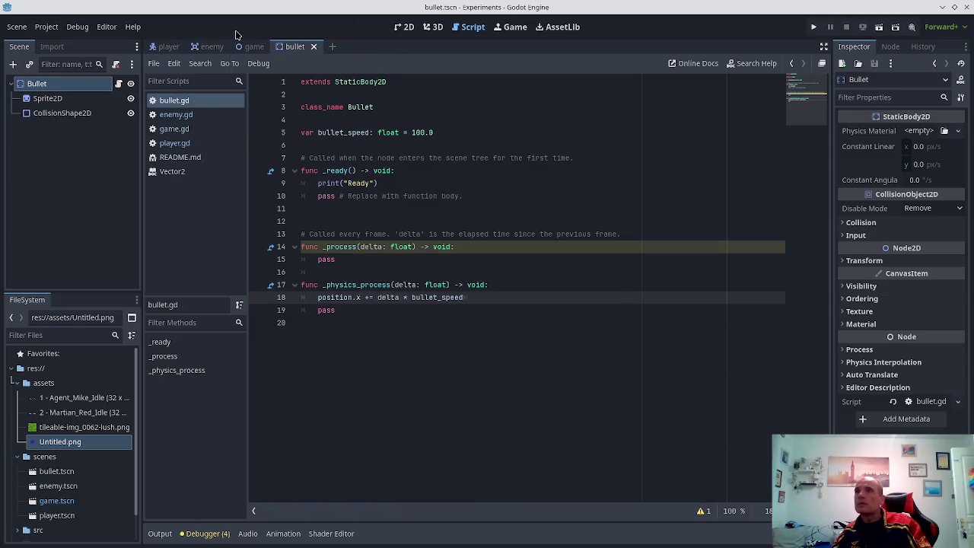
- In player.gd, set new_bullet.position.x to position.x plus a 32-pixel offset and save
click(174, 143)
scroll(374, 262, up, 3)
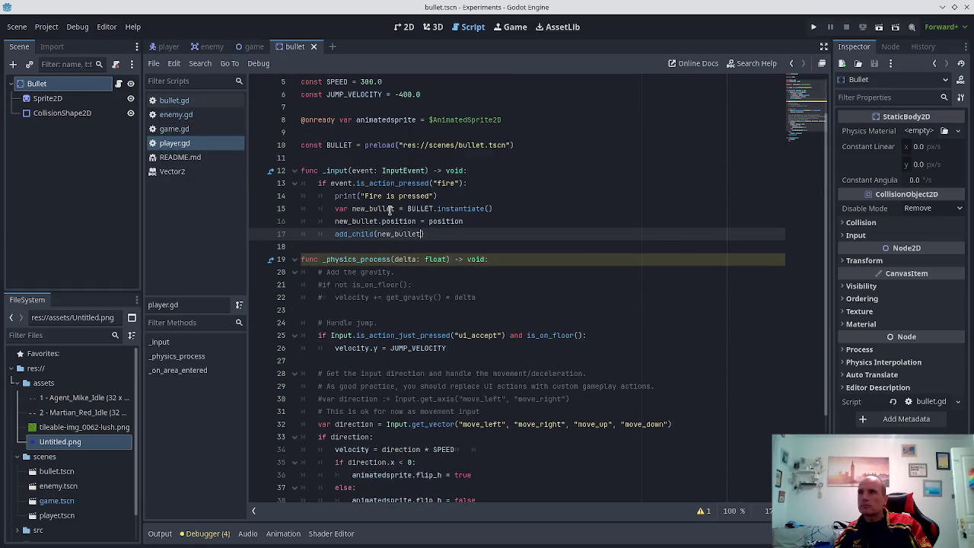
click(465, 220)
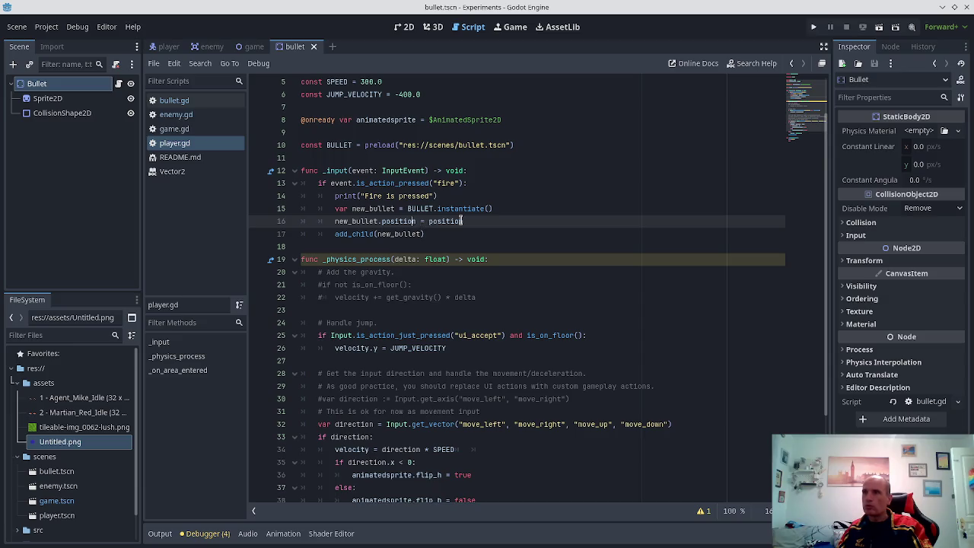
text(.x)
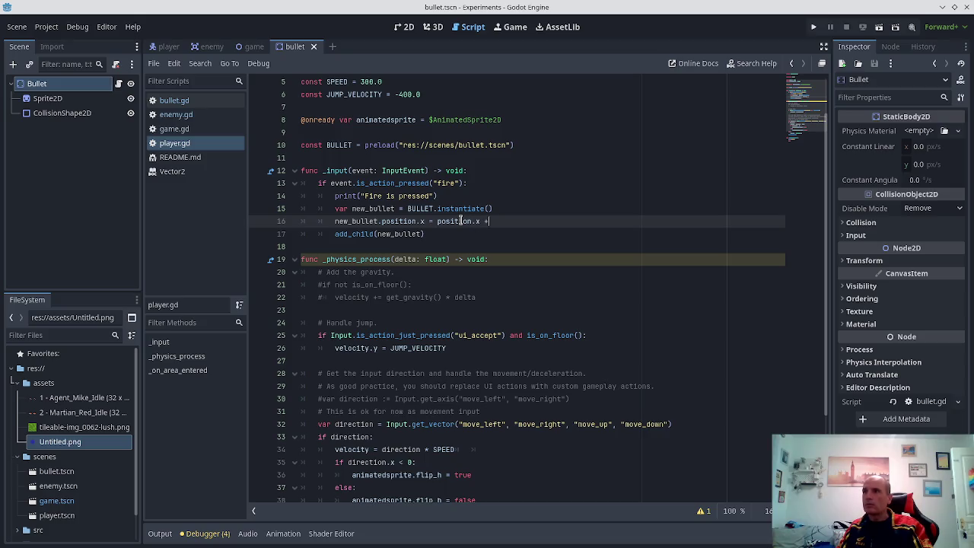
text( + 10)
key(ctrl+s)
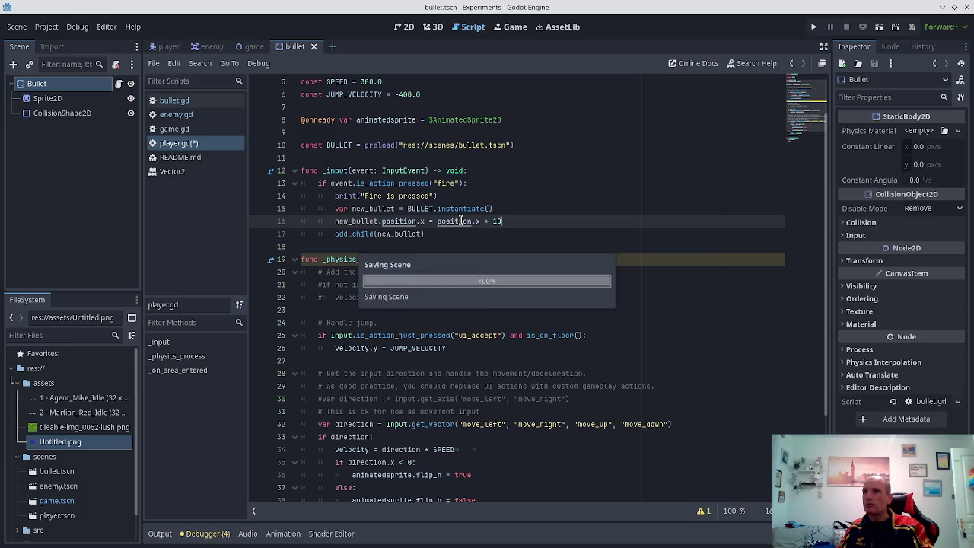
- Add new_bullet.position.y = position.y on the next line, without offset, and save
key(Return)
key(Down)
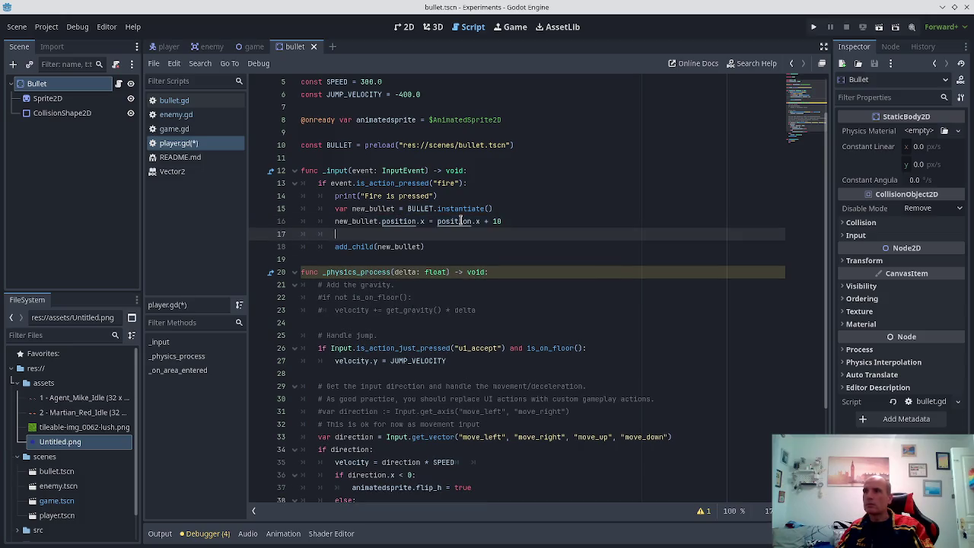
text(new_bullet.position.x = position.x + 10)
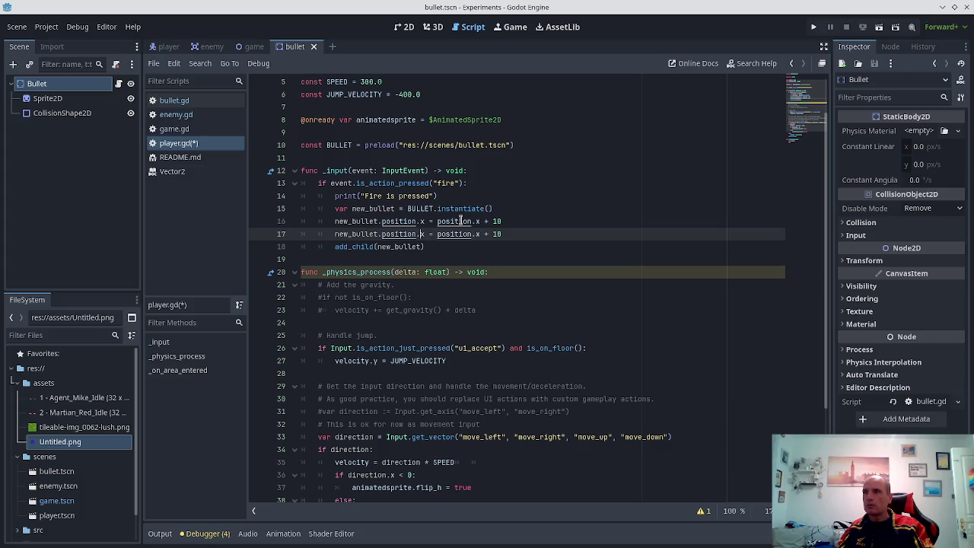
key(Delete)
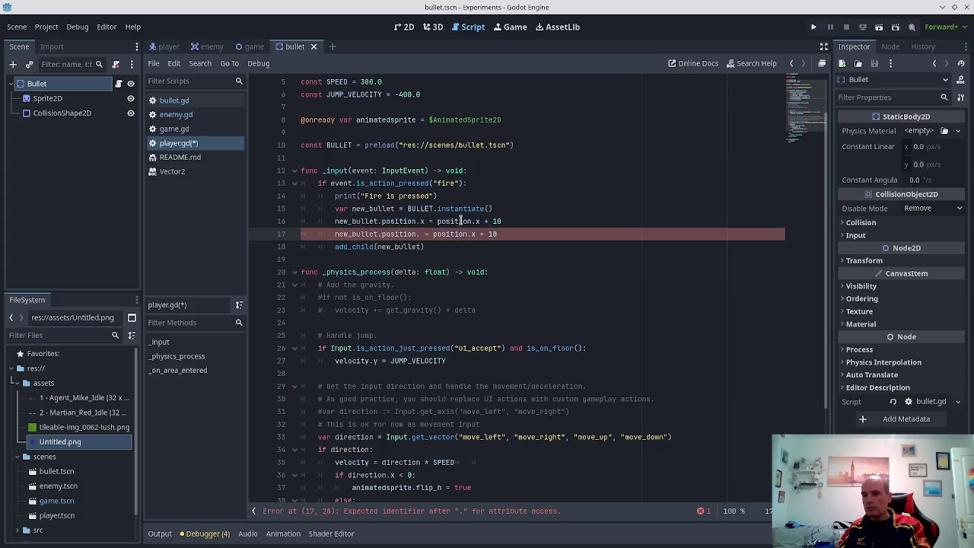
text(y)
key(Up)
key(End)
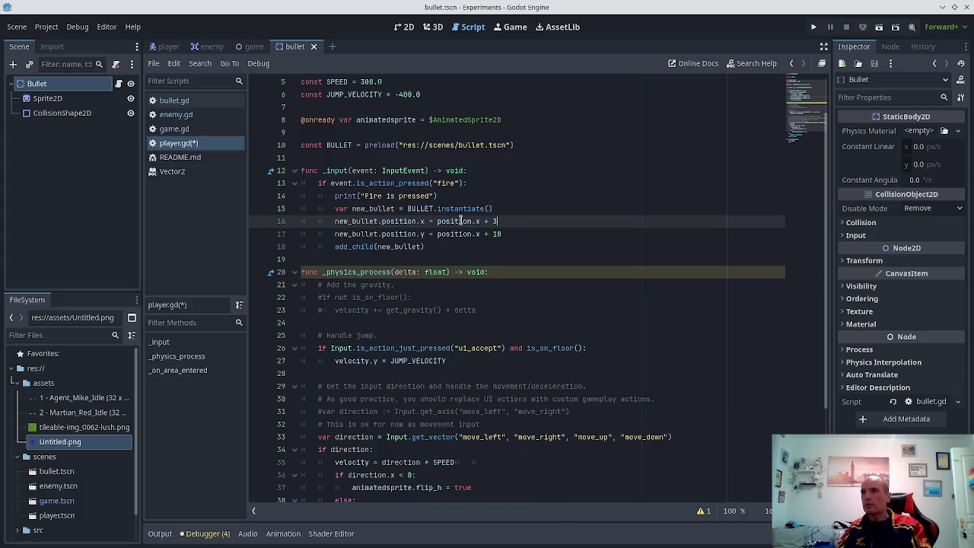
key(Down)
key(BackSpace)
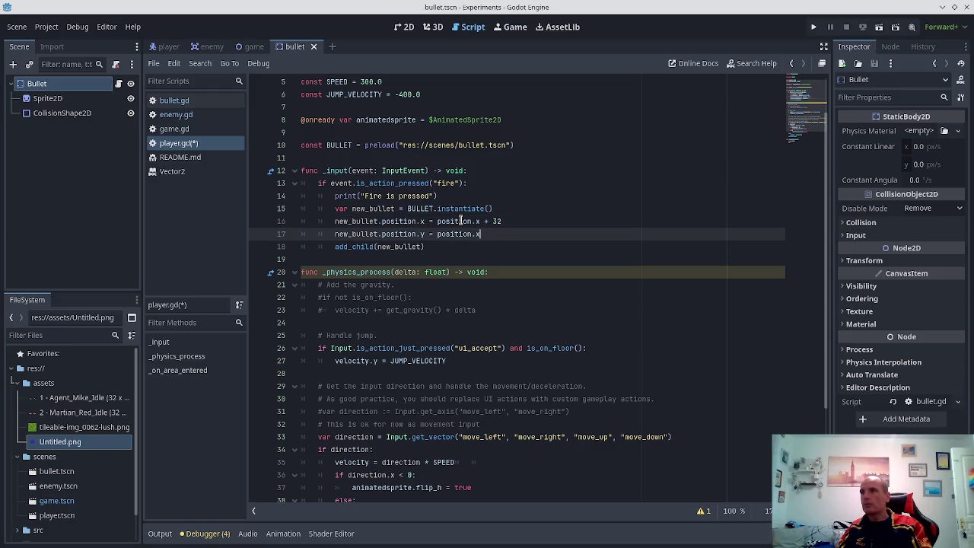
key(ctrl+s)
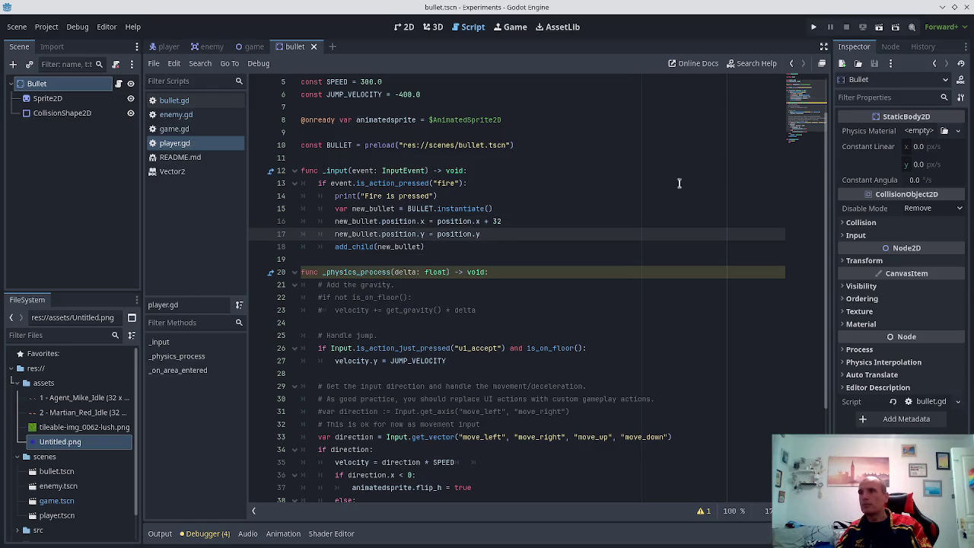
click(813, 29)
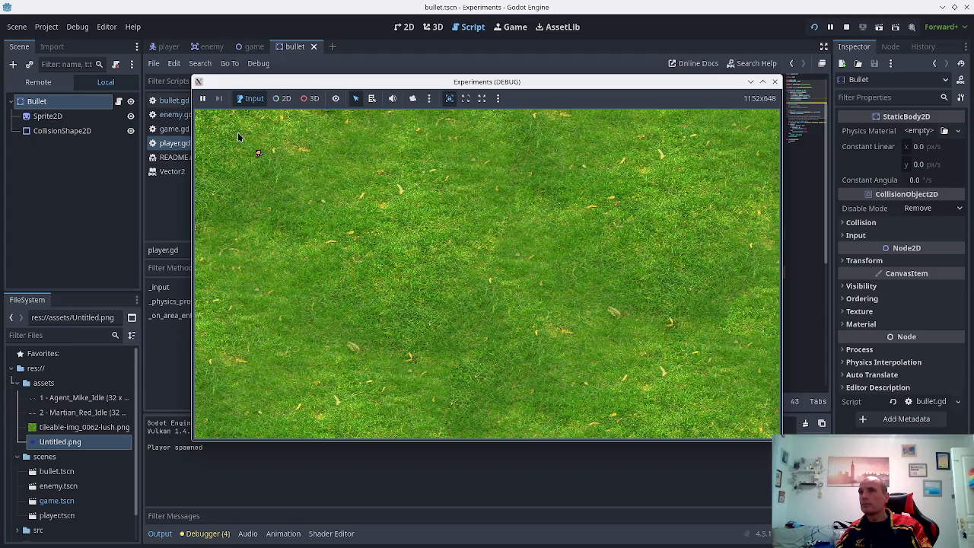
click(236, 124)
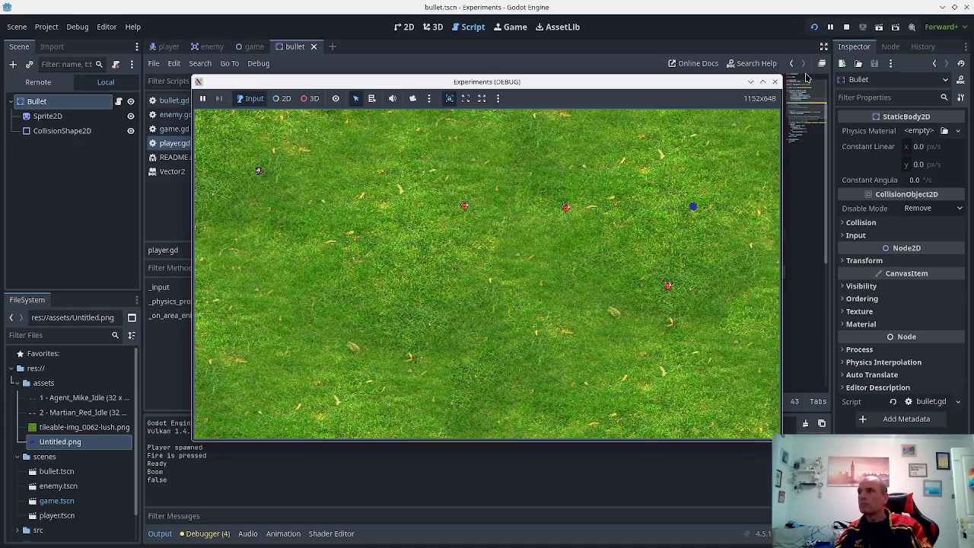
click(774, 81)
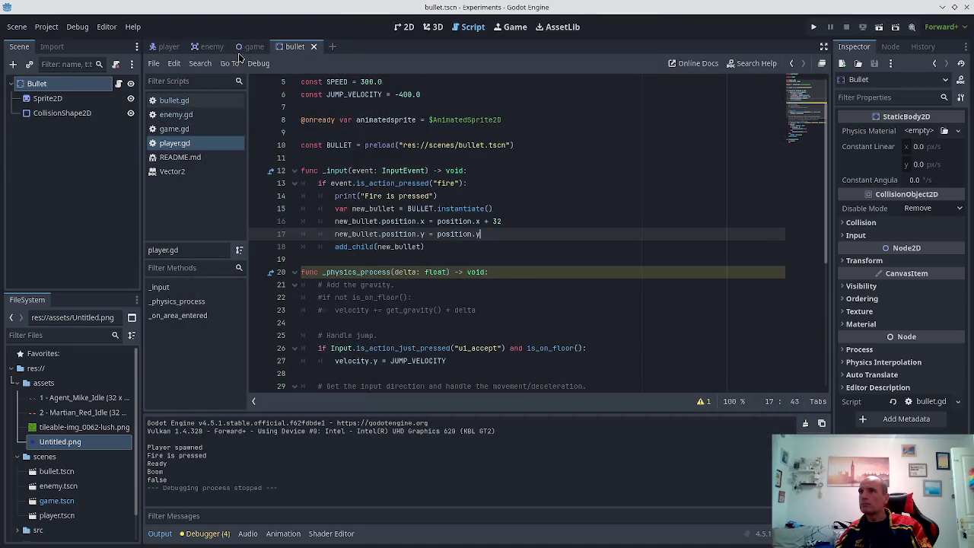
- Switch to the game scene so its Game node is visible, then return to player.gd
double_click(360, 247)
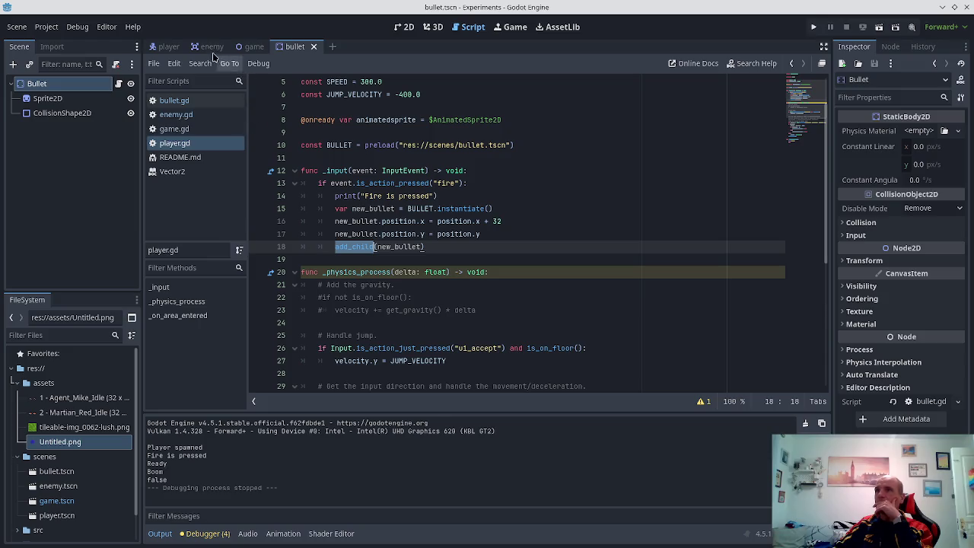
click(404, 27)
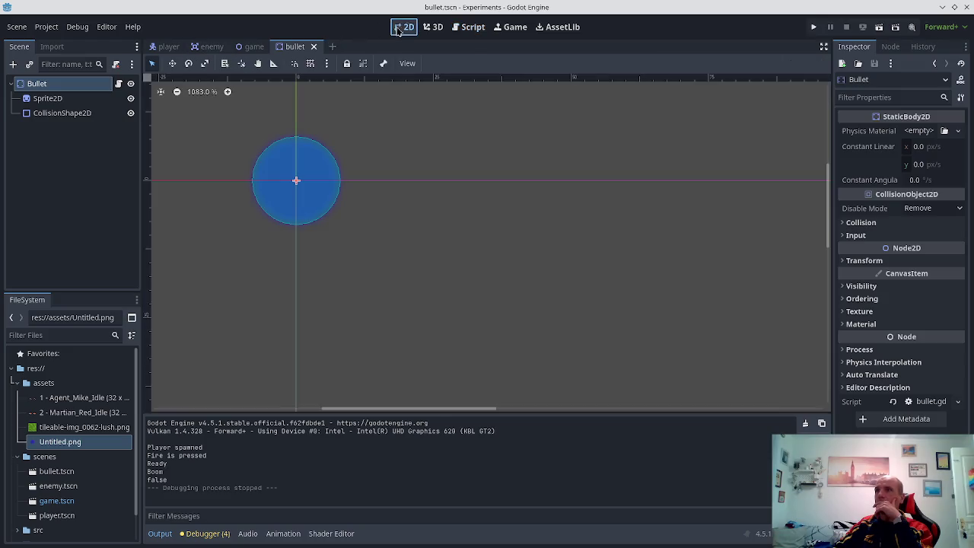
click(469, 27)
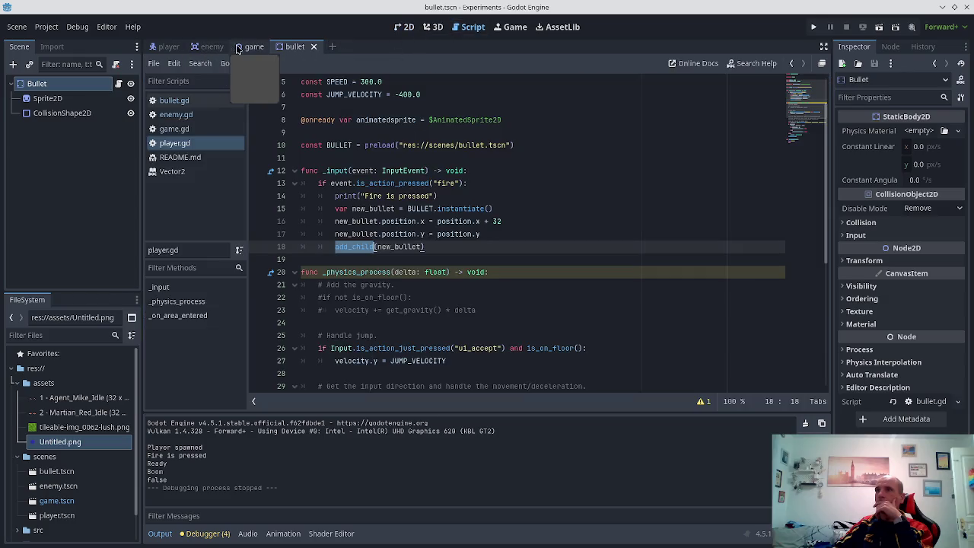
click(254, 46)
scroll(340, 166, up, 3)
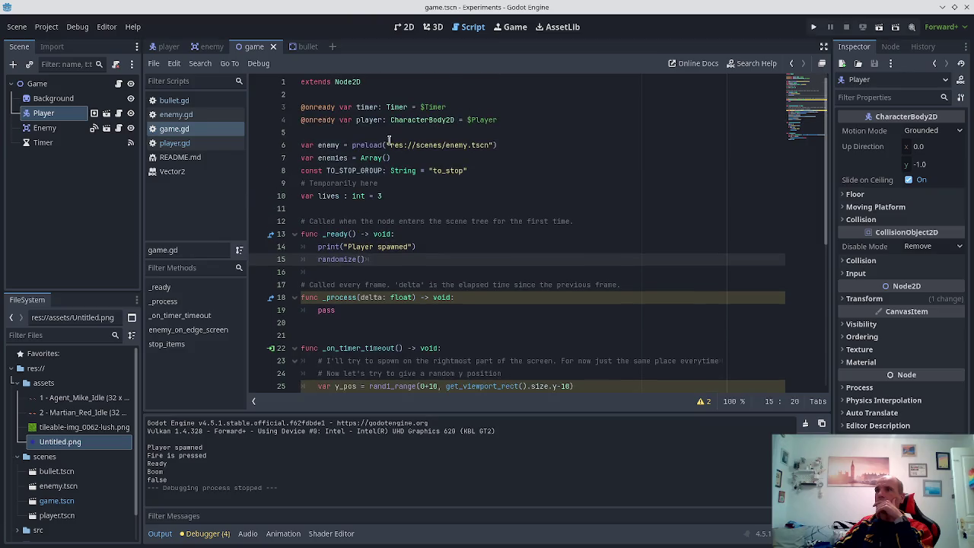
click(175, 143)
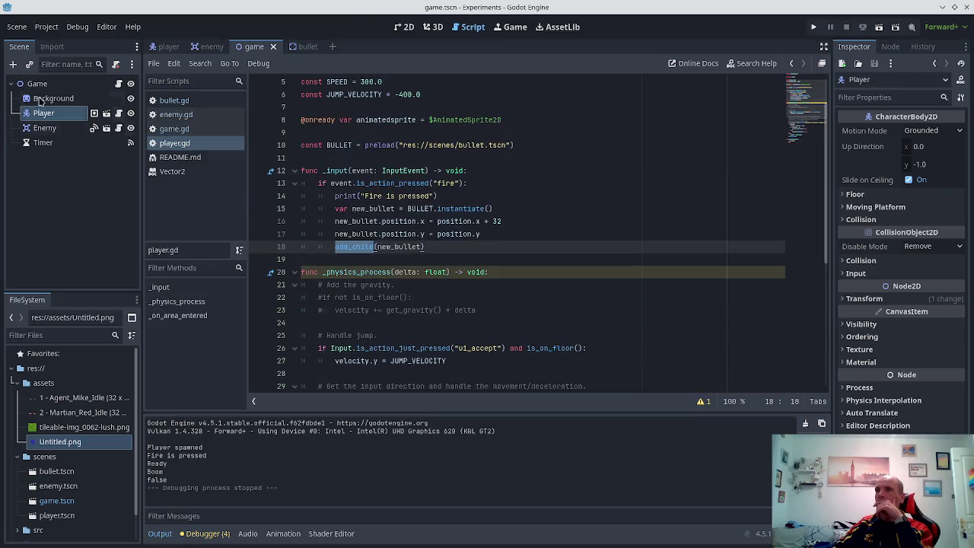
mouse_move(37, 83)
mouse_down()
mouse_move(340, 115)
mouse_move(340, 138)
mouse_move(312, 134)
mouse_up()
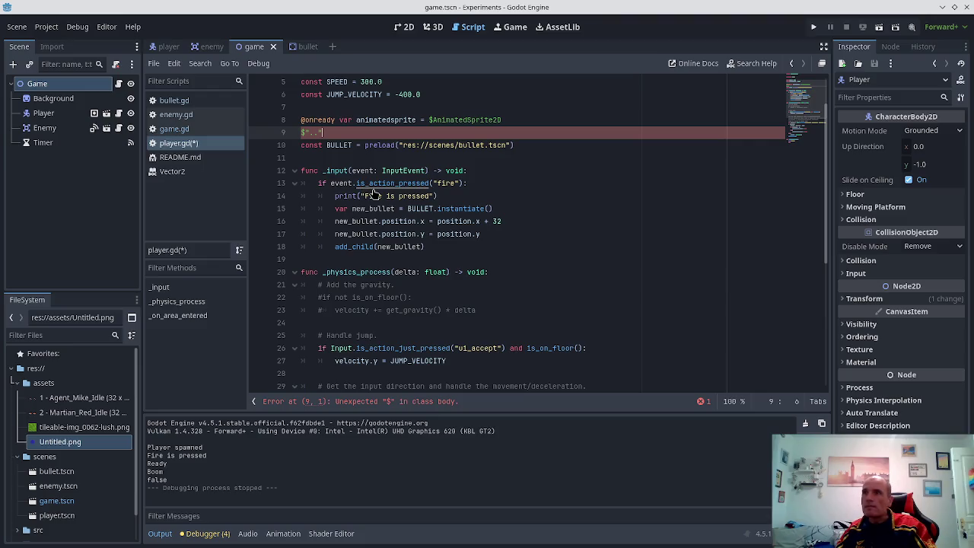
key(ctrl+z)
drag(42, 85, 313, 134)
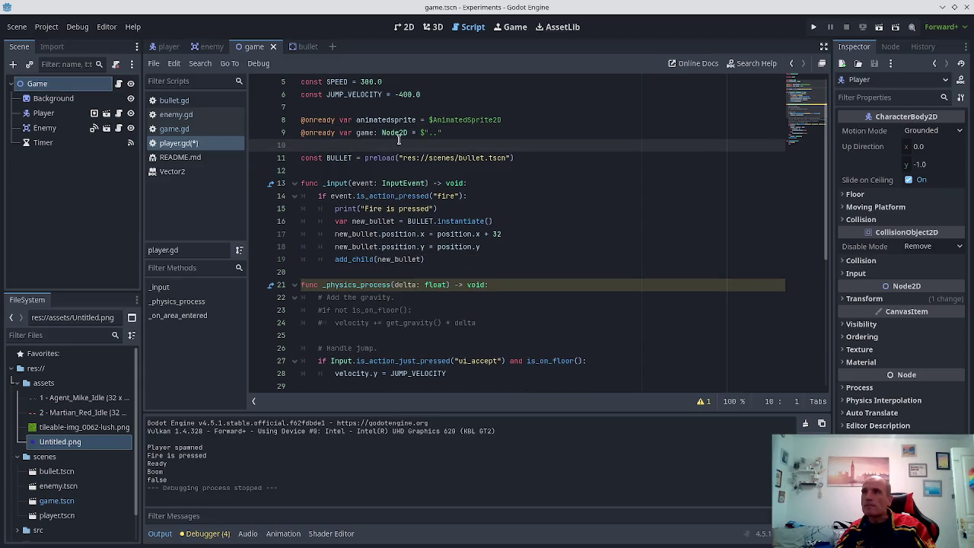
- Change line 19 to game.add_child(new_bullet) and save player.gd
scroll(368, 134, down, 2)
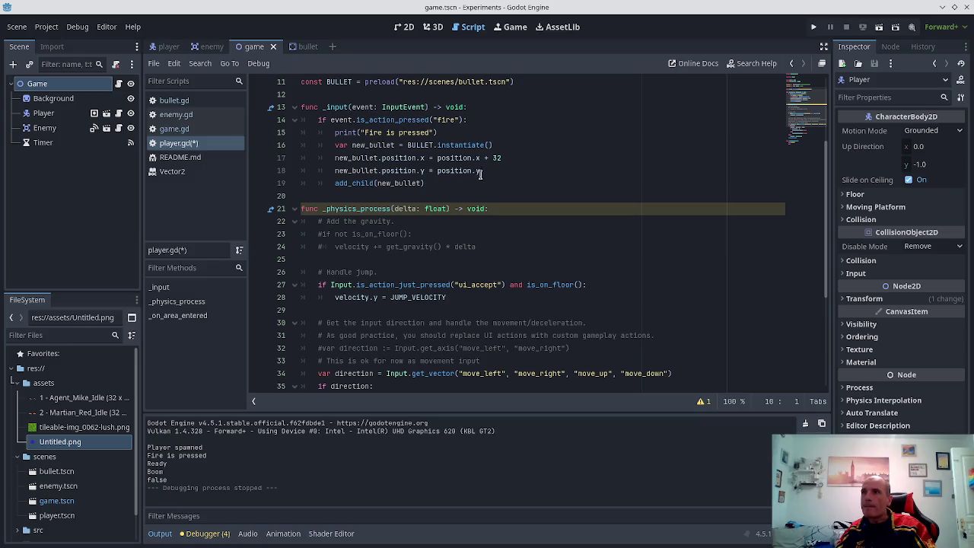
click(335, 184)
text(ga)
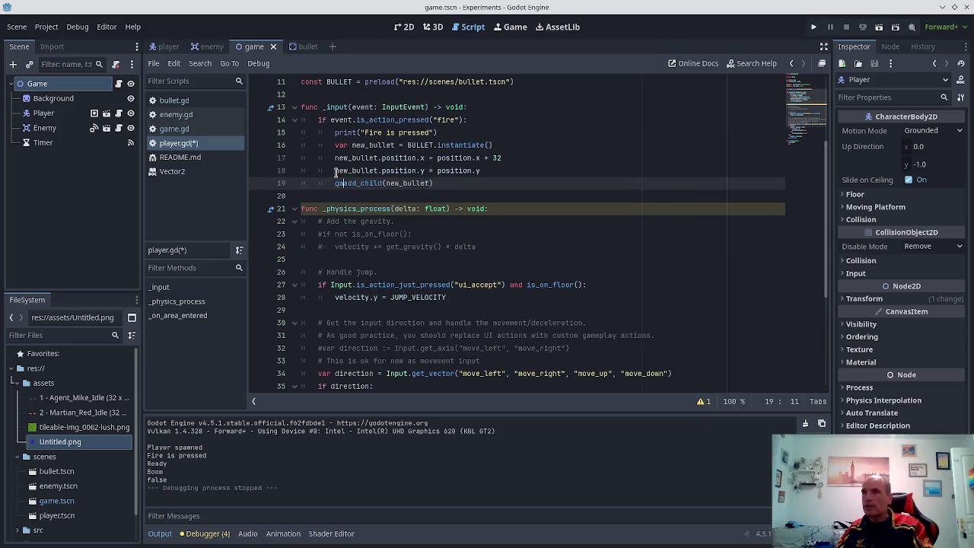
text(me.)
key(ctrl+s)
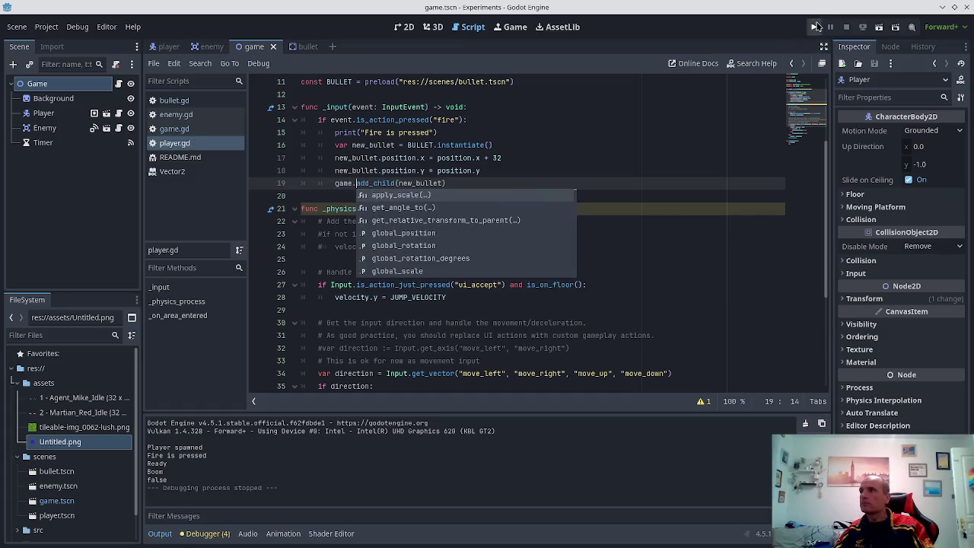
click(373, 171)
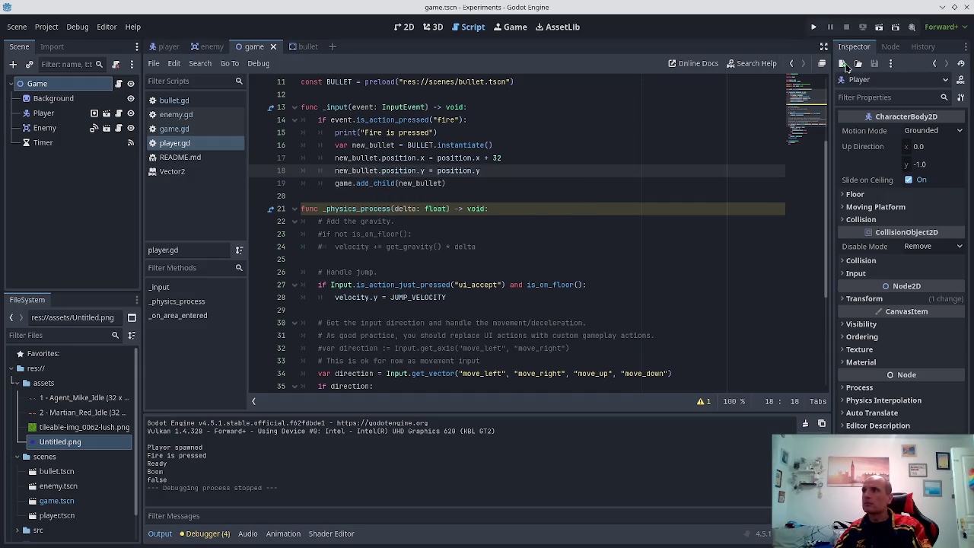
click(813, 28)
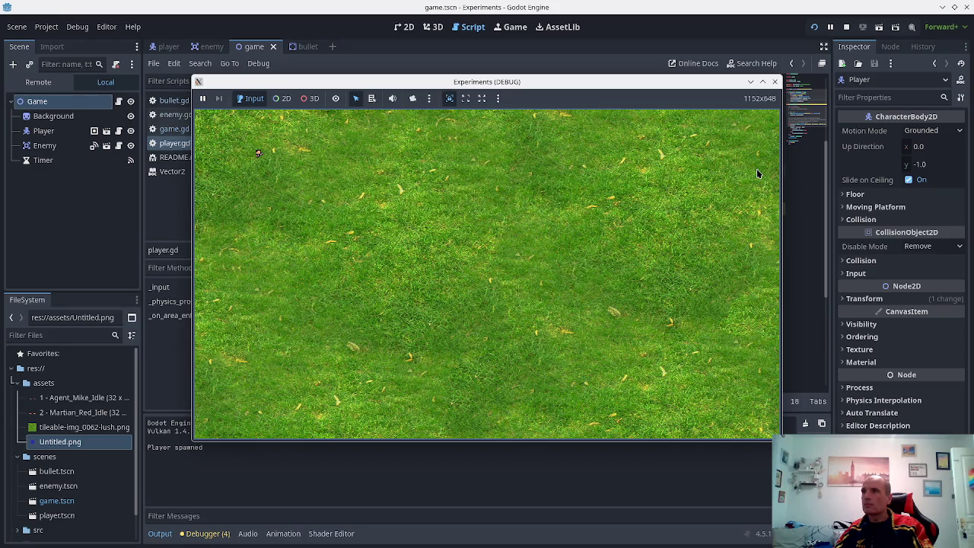
click(757, 173)
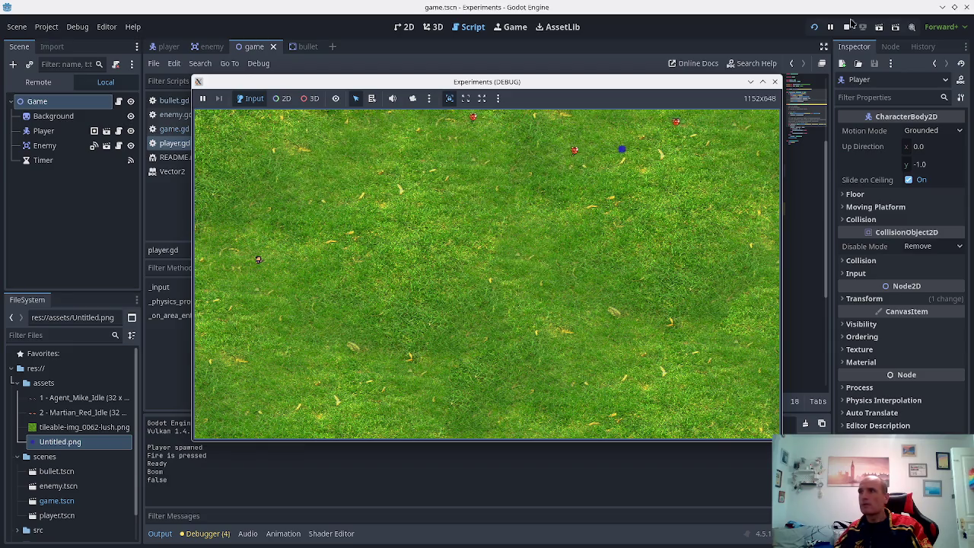
click(775, 81)
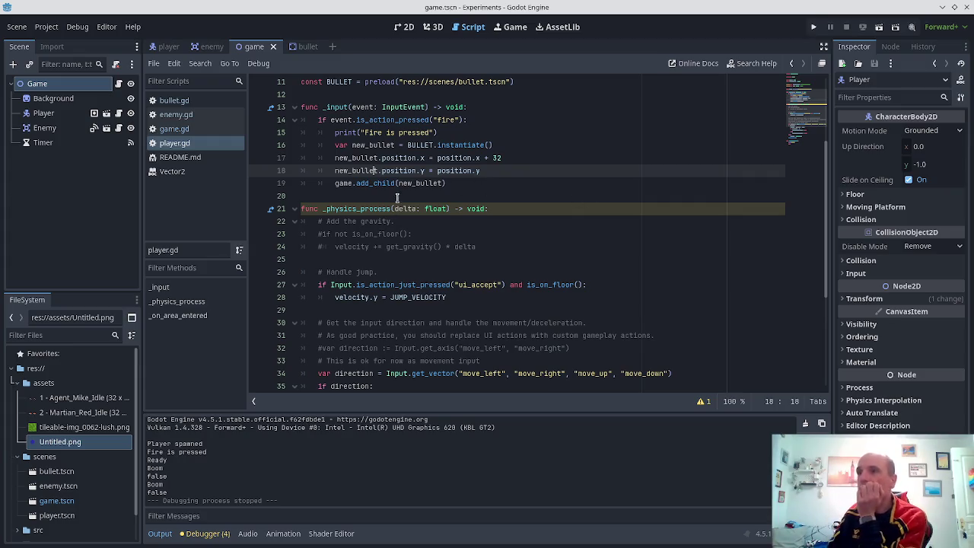
- Return to the add_child line and toggle a breakpoint on line 24
click(414, 183)
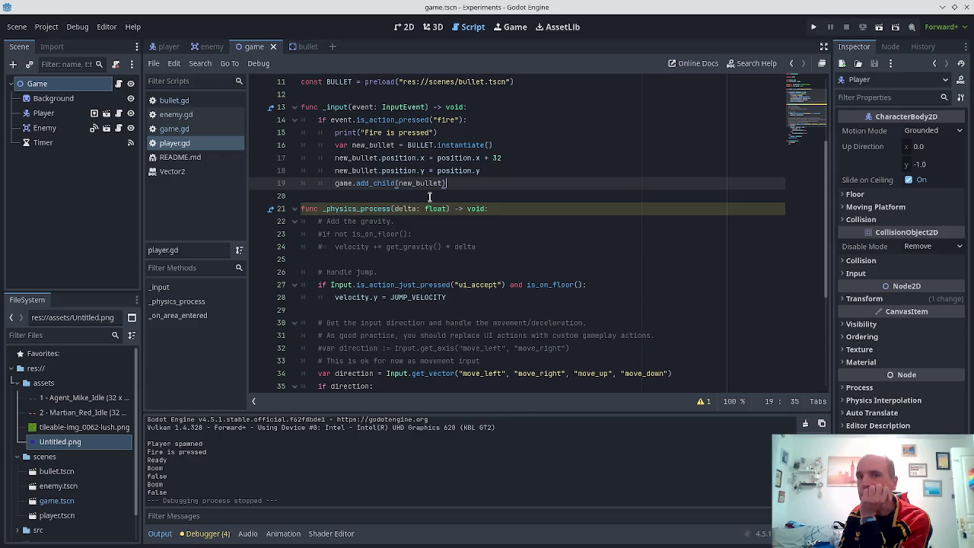
key(Up)
key(Up)
key(Up)
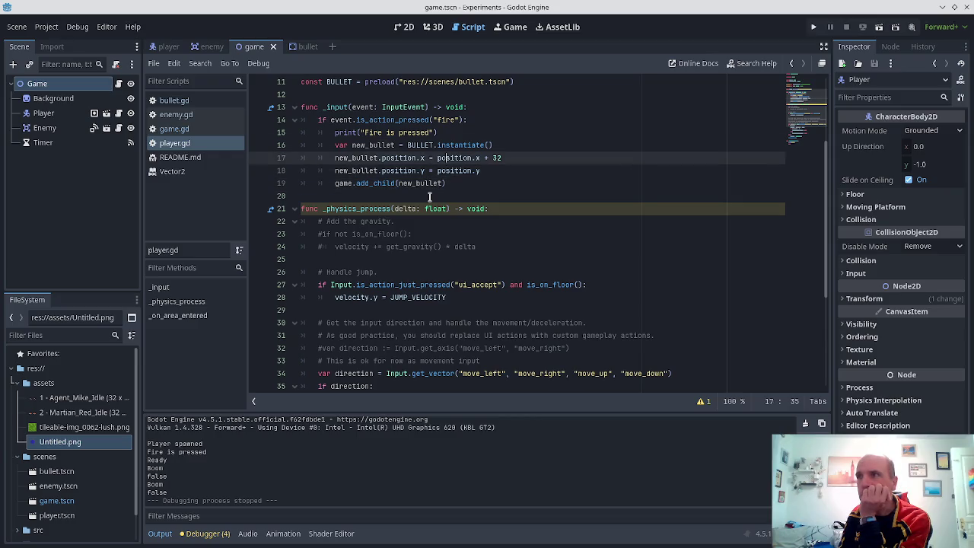
key(Down)
key(Down)
key(Down)
key(Down)
key(Up)
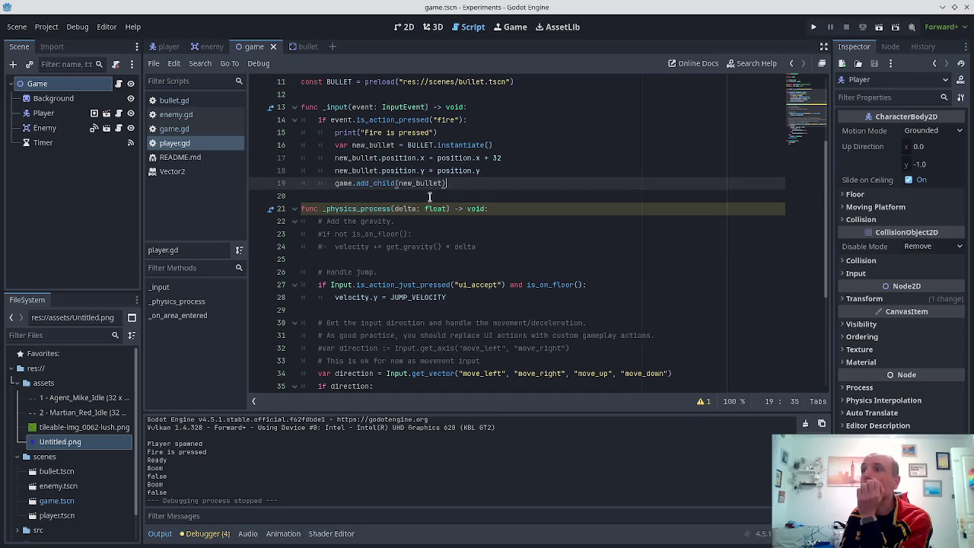
click(258, 247)
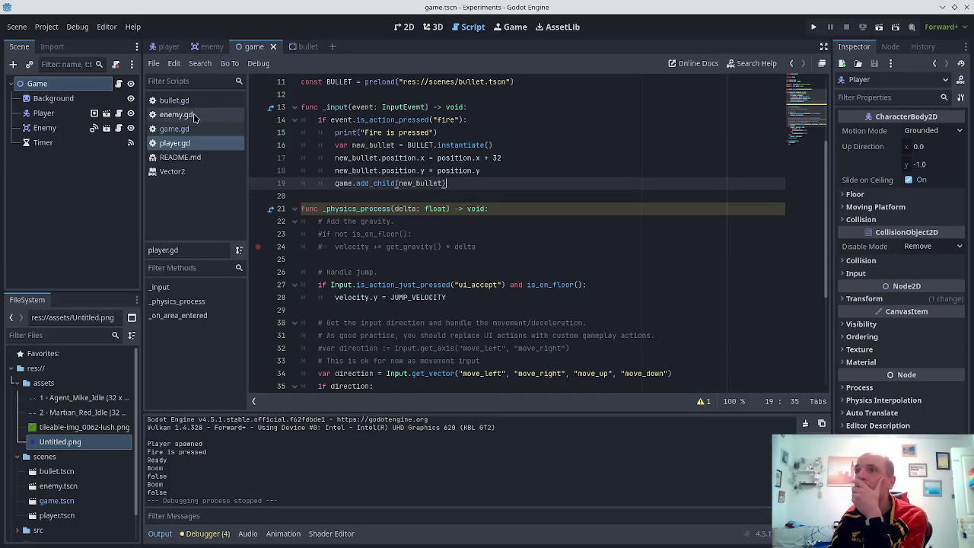
- Open bullet.gd, switch to the 2D workspace, and bring up the enemy scene
click(169, 101)
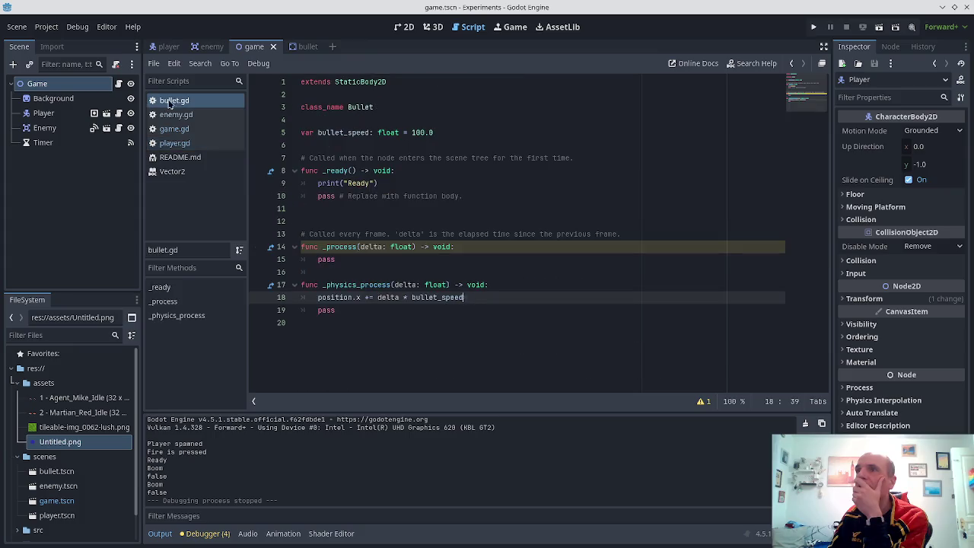
click(403, 27)
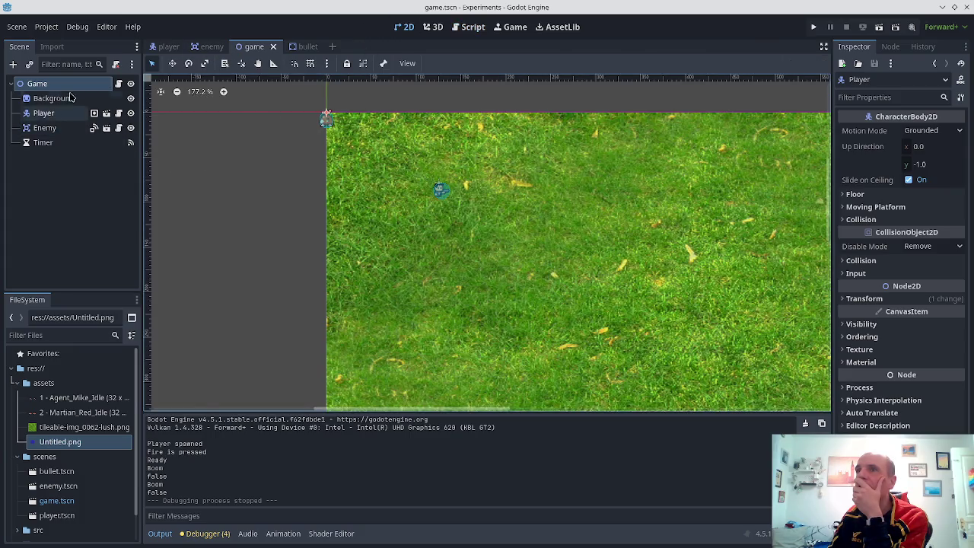
scroll(503, 254, down, 2)
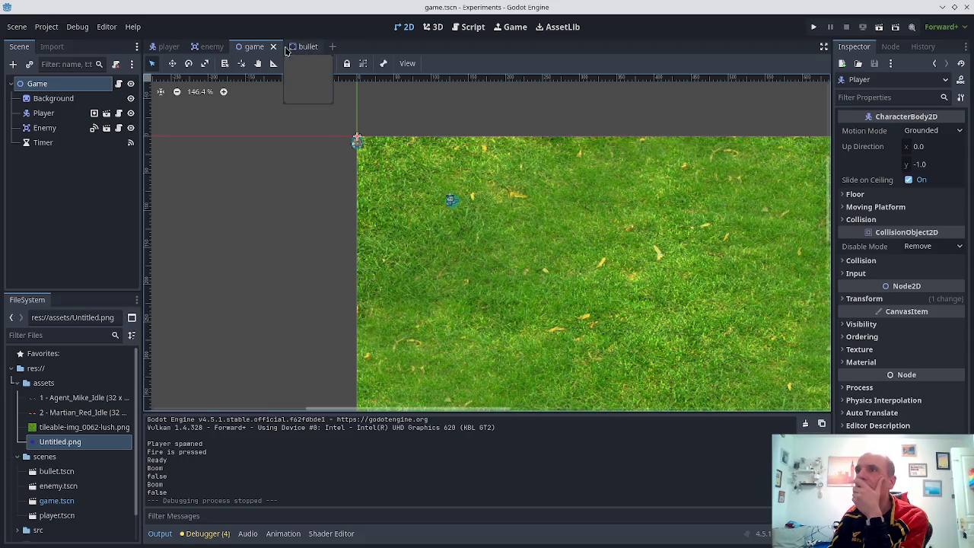
click(210, 47)
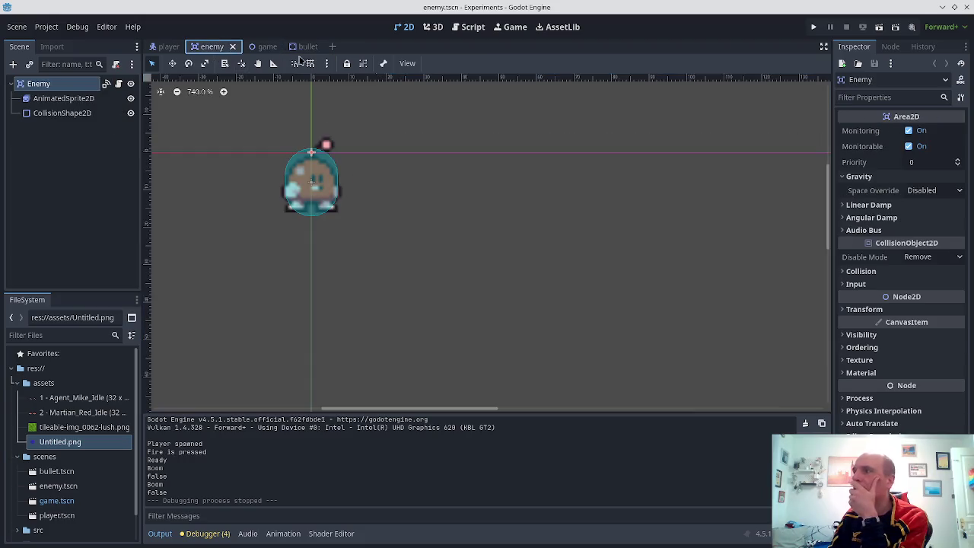
- From the enemy's collision layers, name 2D physics Layer 1 'Enemy' and Layer 2 'Player'
click(846, 274)
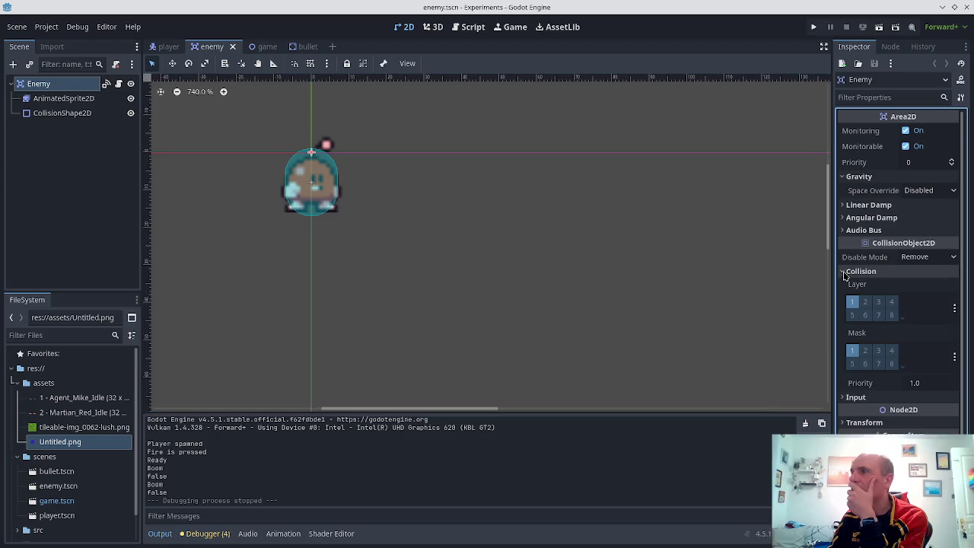
click(954, 307)
click(921, 321)
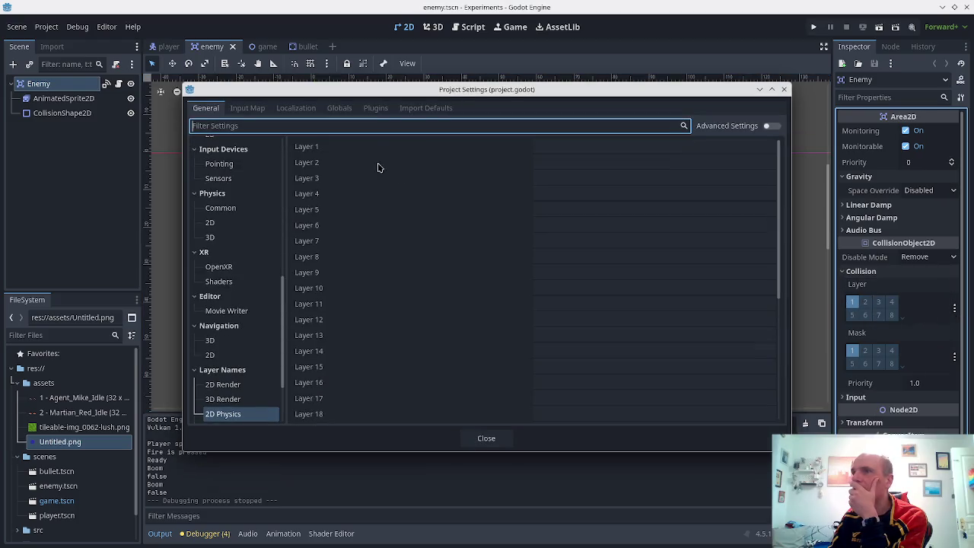
click(591, 149)
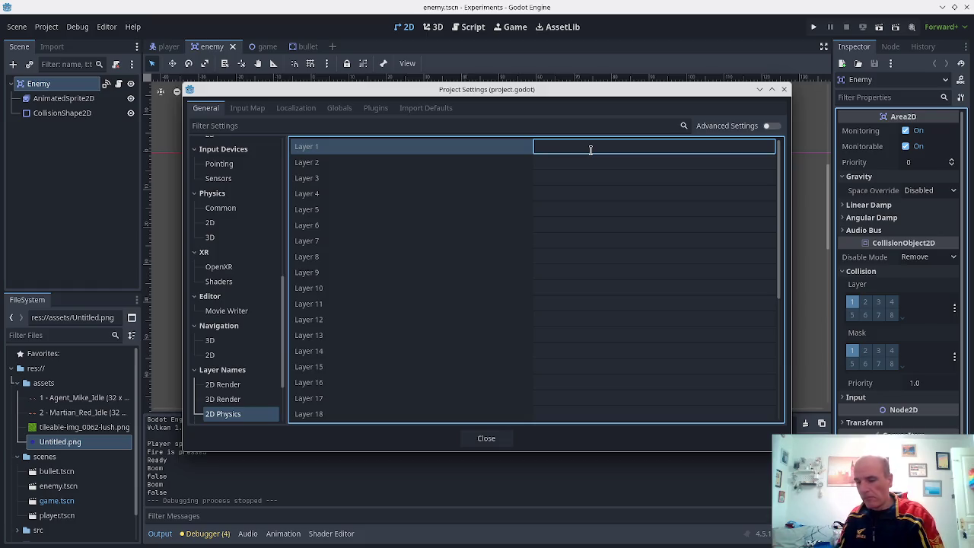
text(E)
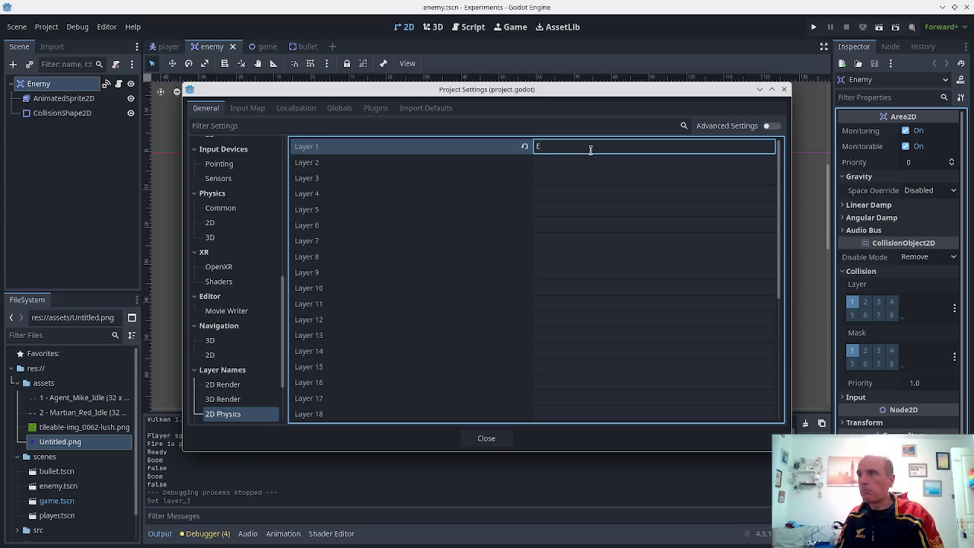
text(nemy)
key(Tab)
text(Pla)
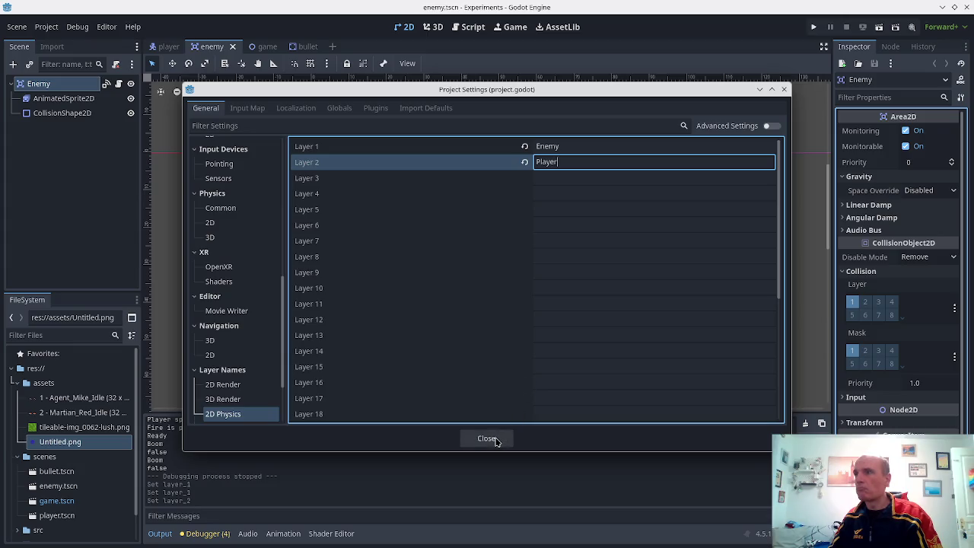
click(487, 439)
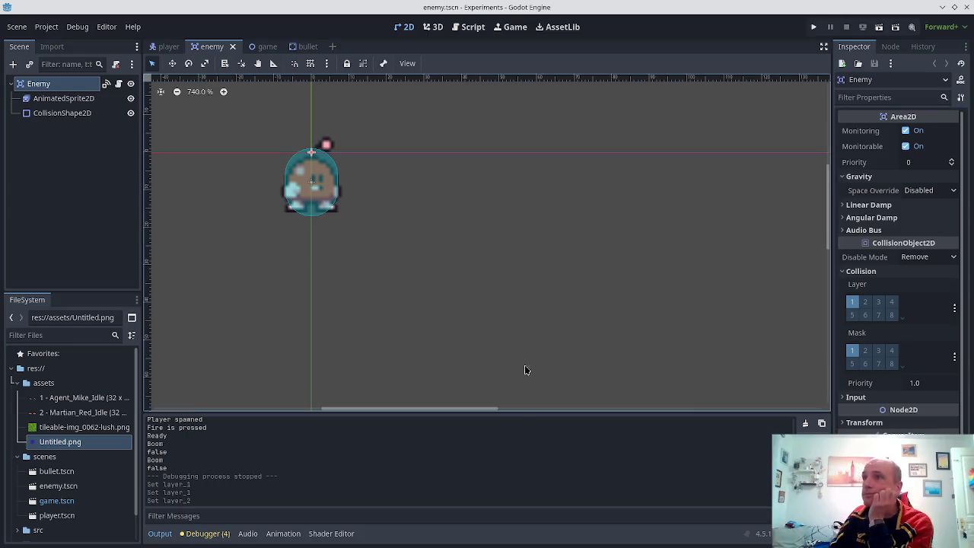
- Go to the bullet scene and take the Bullet off collision layer 1
click(169, 47)
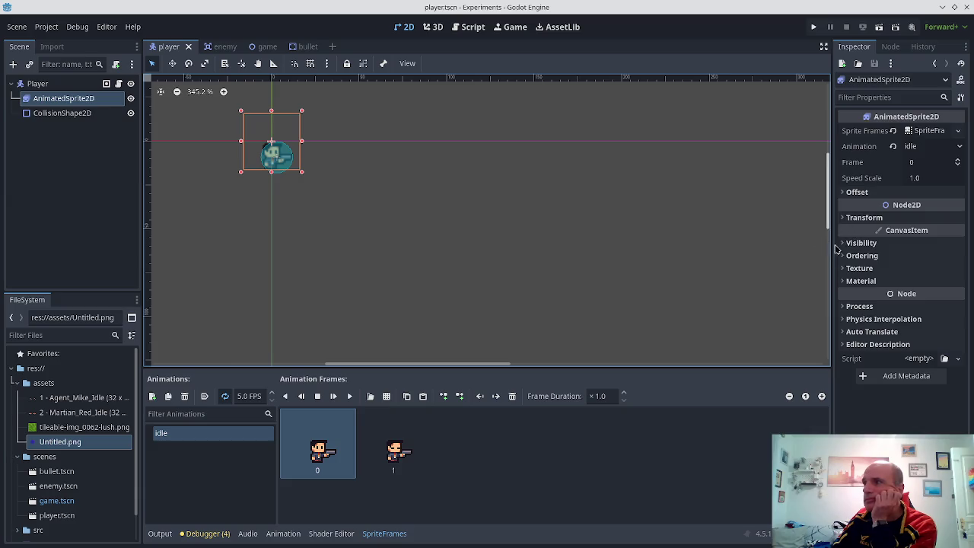
click(226, 50)
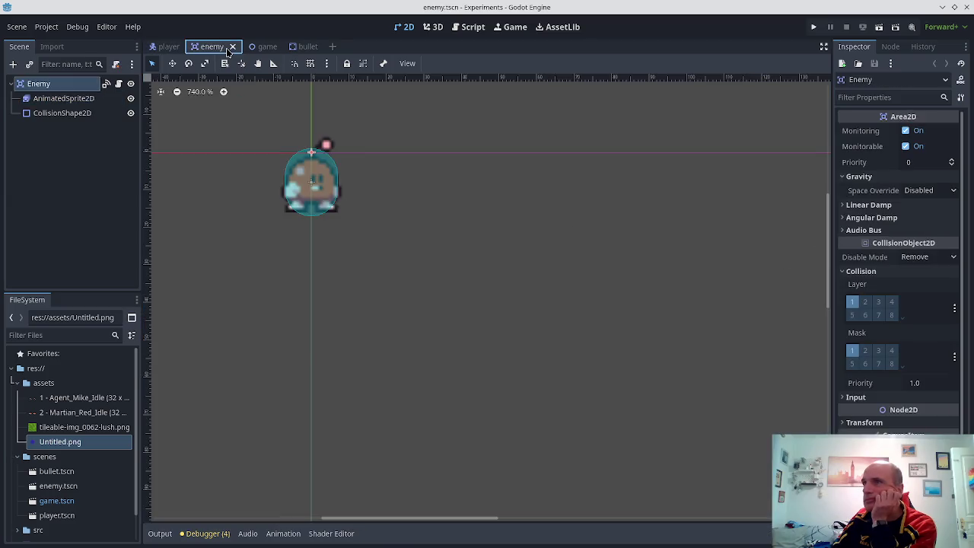
click(296, 49)
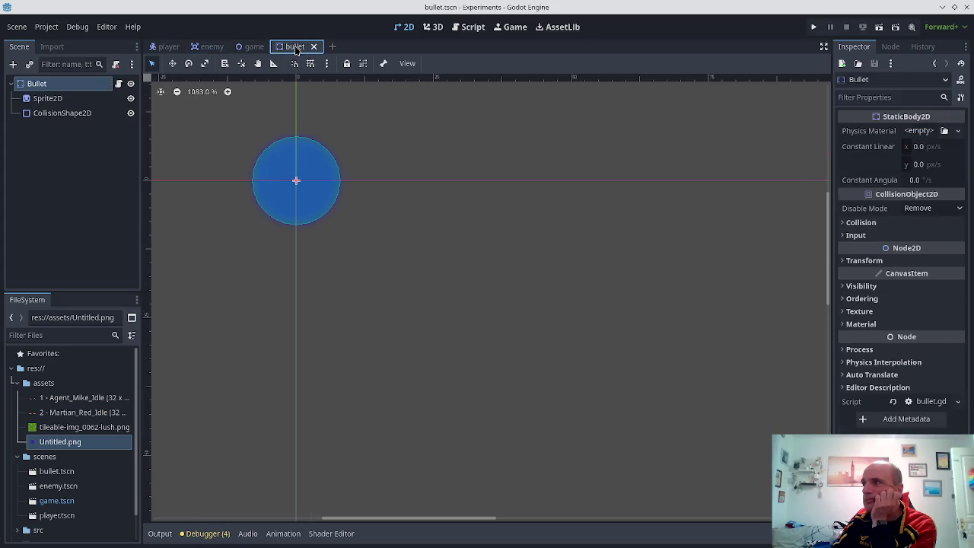
click(844, 225)
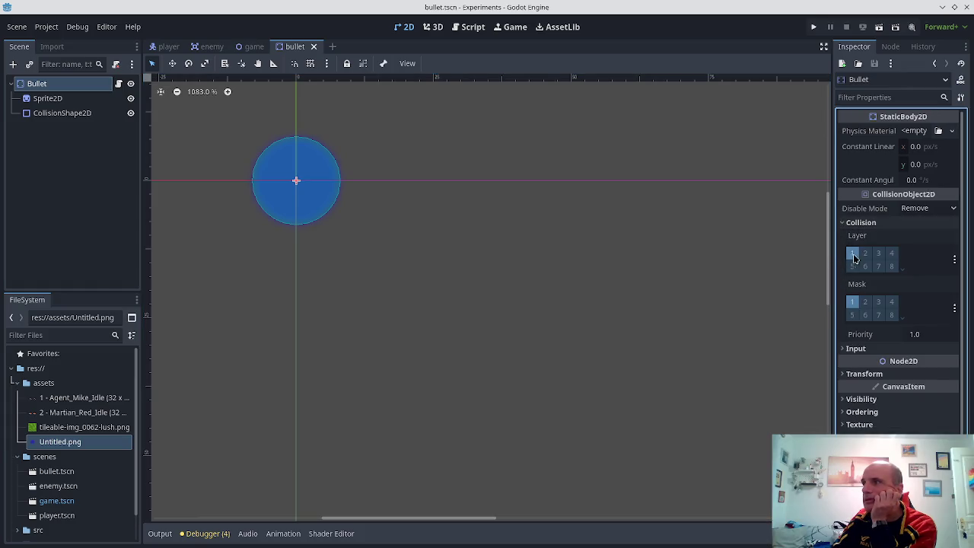
click(865, 302)
- Make the Bullet detect only mask layer 2, save bullet.tscn, and return to bullet.gd
click(853, 252)
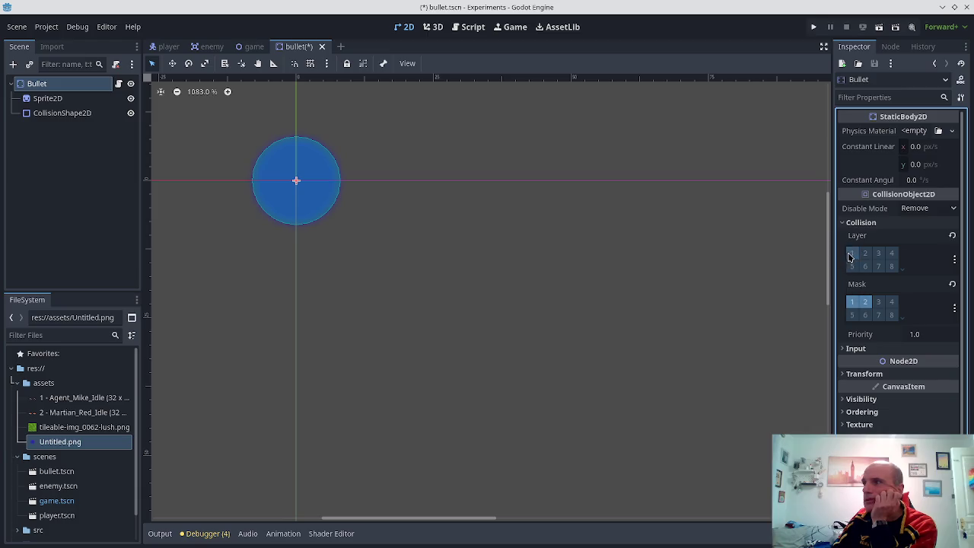
click(852, 302)
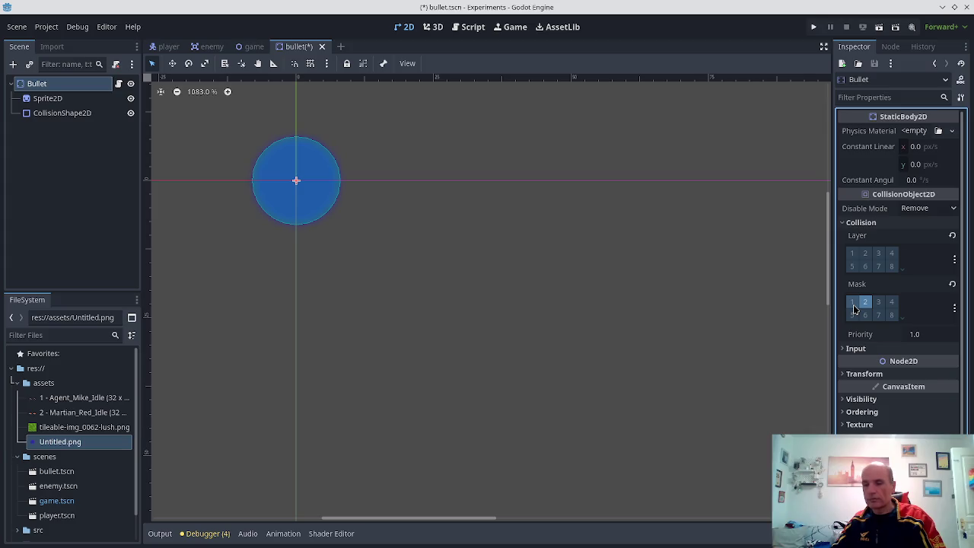
key(ctrl+s)
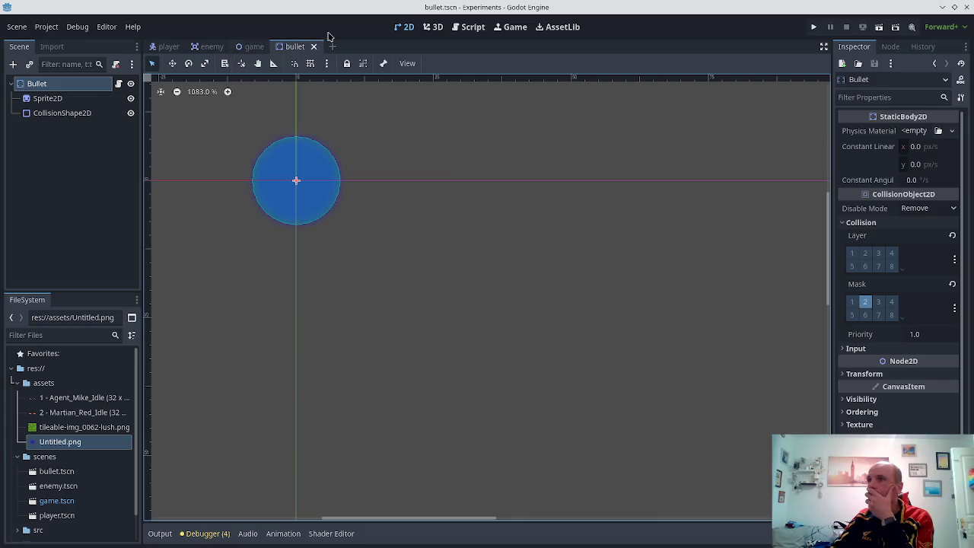
click(467, 28)
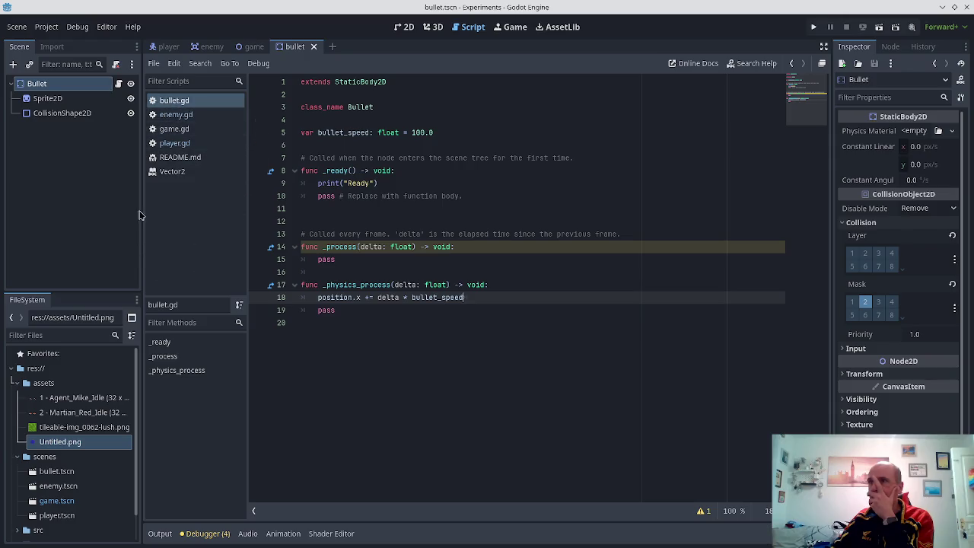
- Compare enemy.gd with bullet.gd, leaving the cursor on empty line 20 of bullet.gd
click(182, 116)
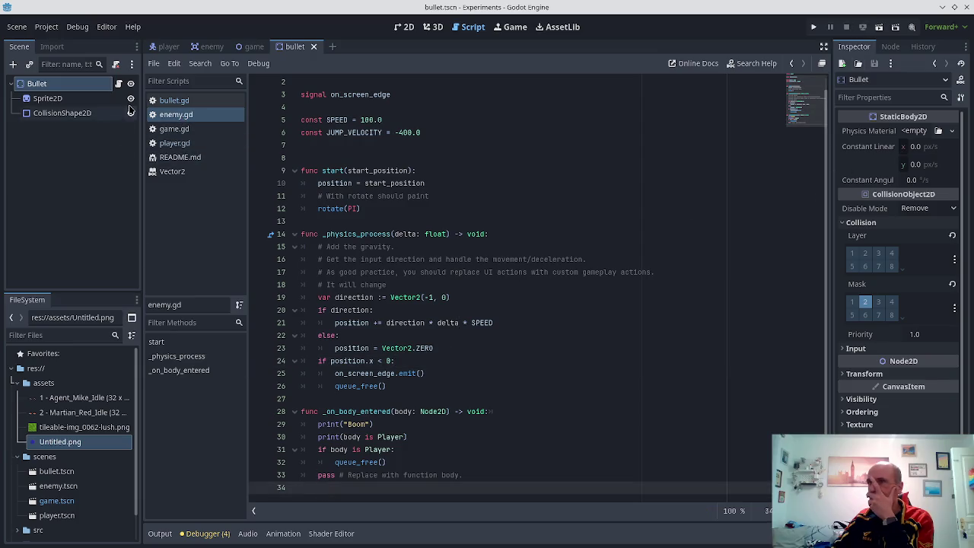
click(171, 103)
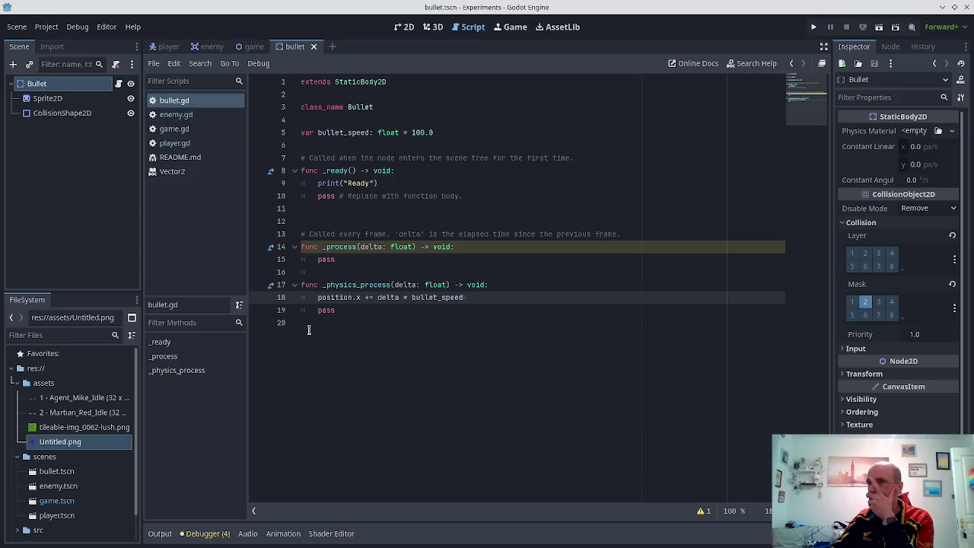
click(309, 329)
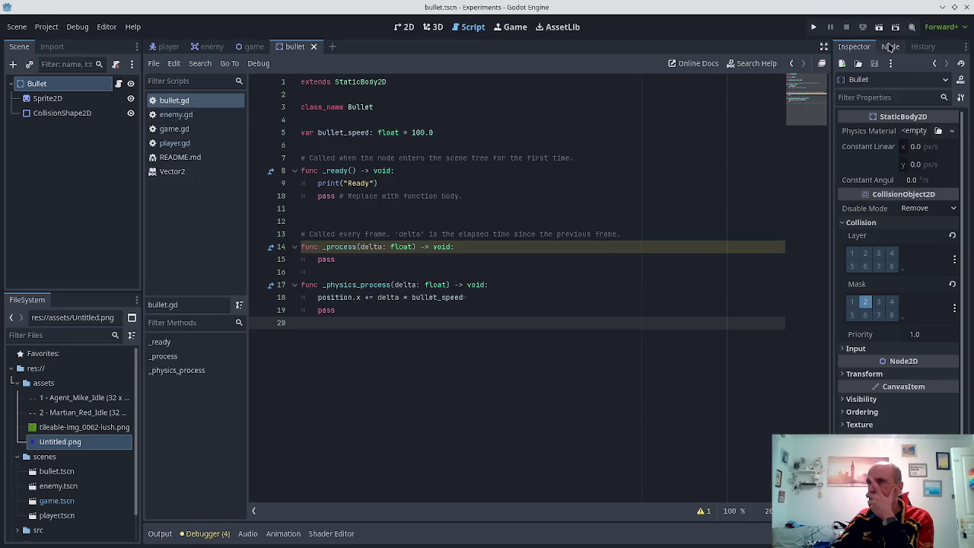
- List the Bullet node's signals in the Node dock, then switch back to the enemy scene
click(890, 47)
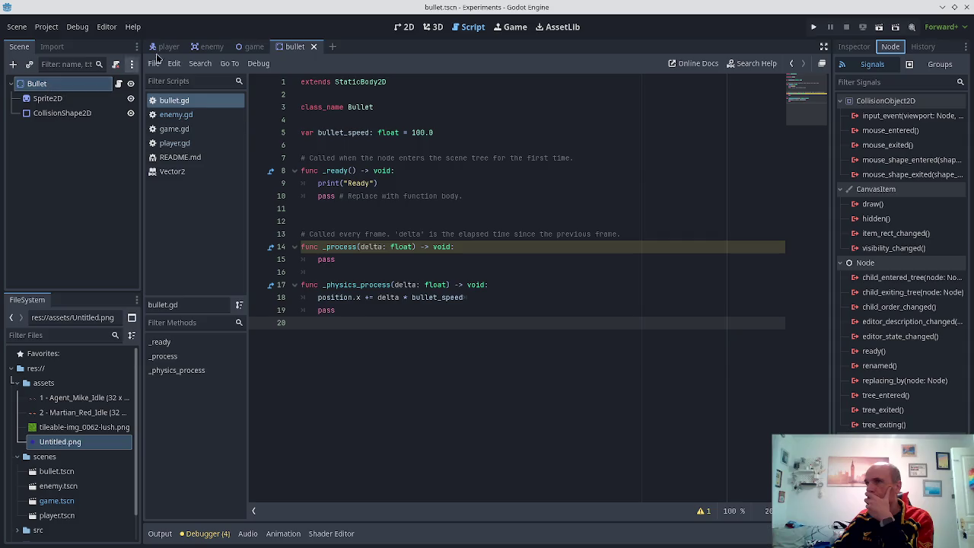
click(64, 84)
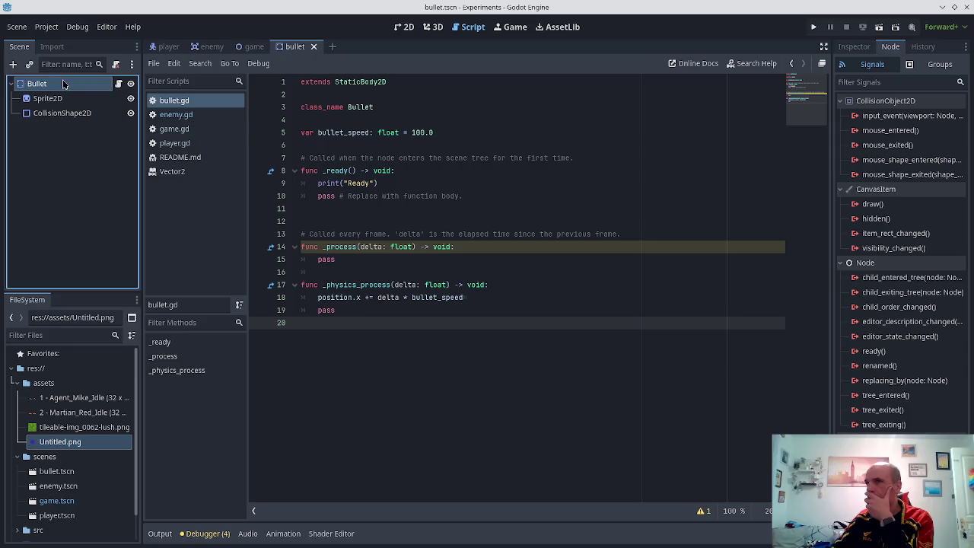
right_click(64, 85)
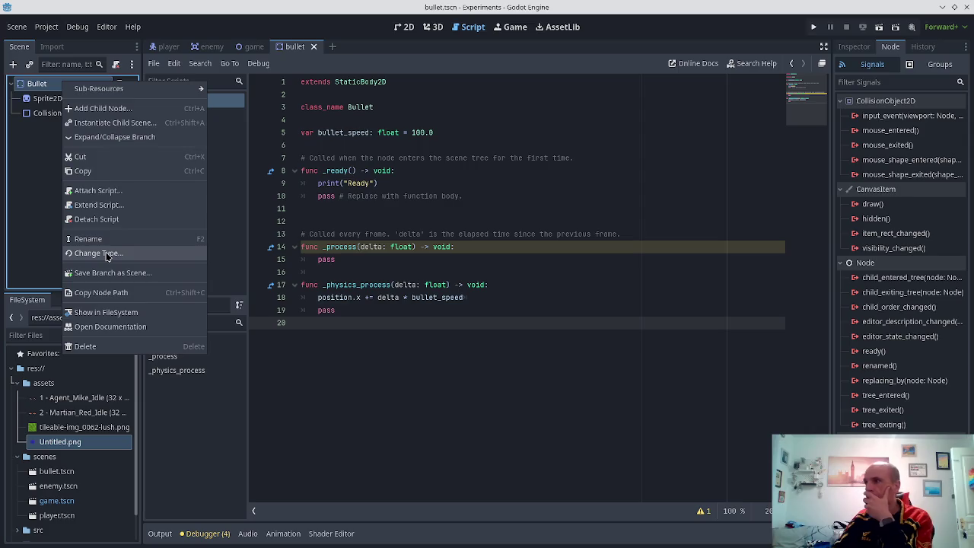
key(Escape)
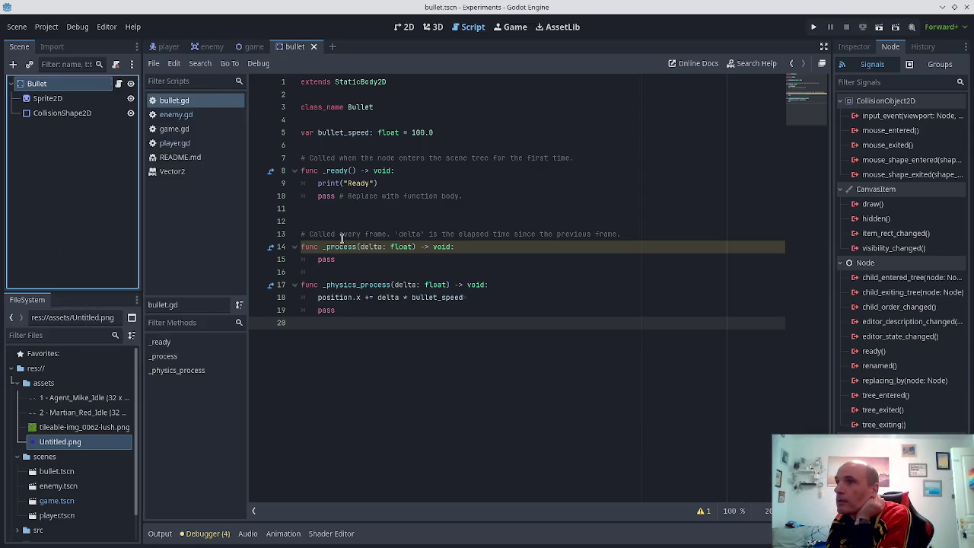
click(212, 46)
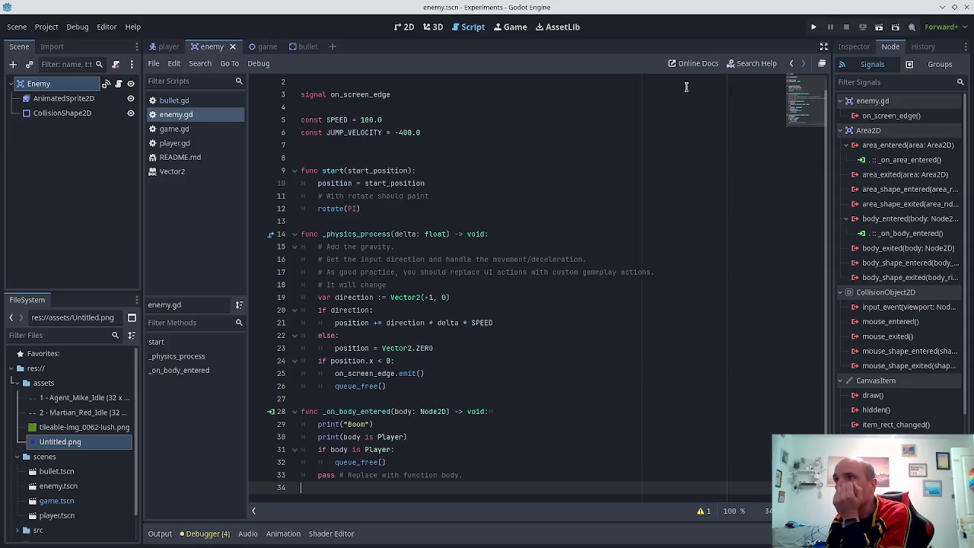
- Add an 'if body is Bullet:' check after queue_free() in enemy.gd's _on_body_entered
scroll(306, 142, up, 1)
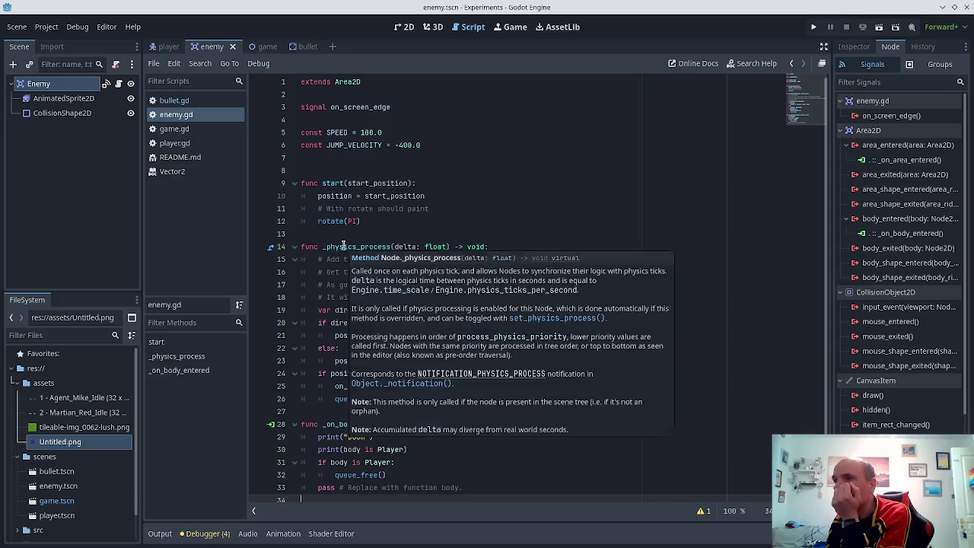
scroll(387, 363, down, 1)
click(440, 457)
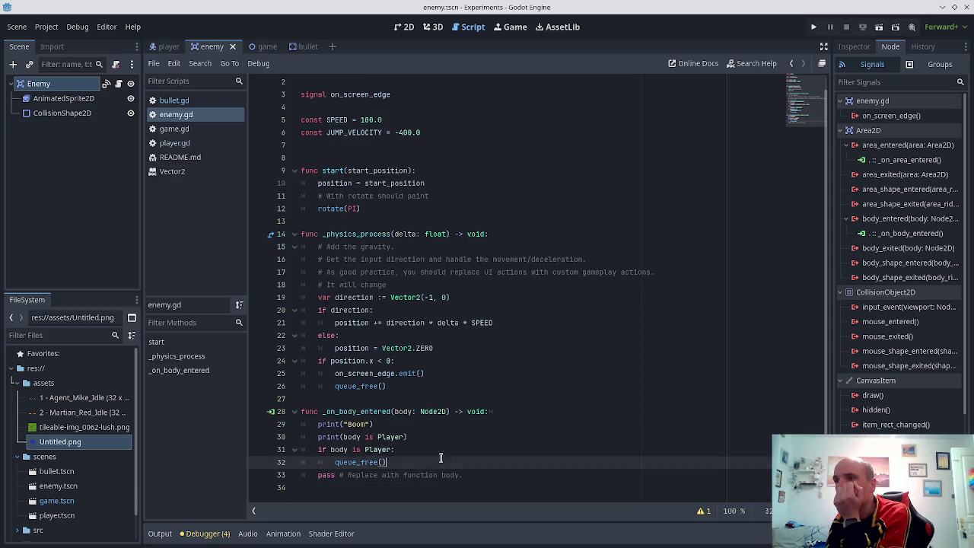
key(Return)
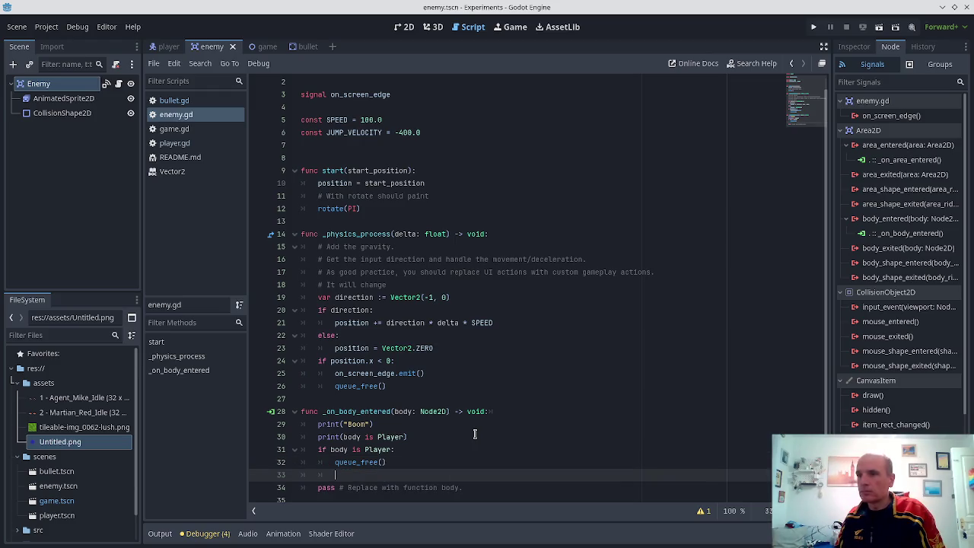
text(ifbody)
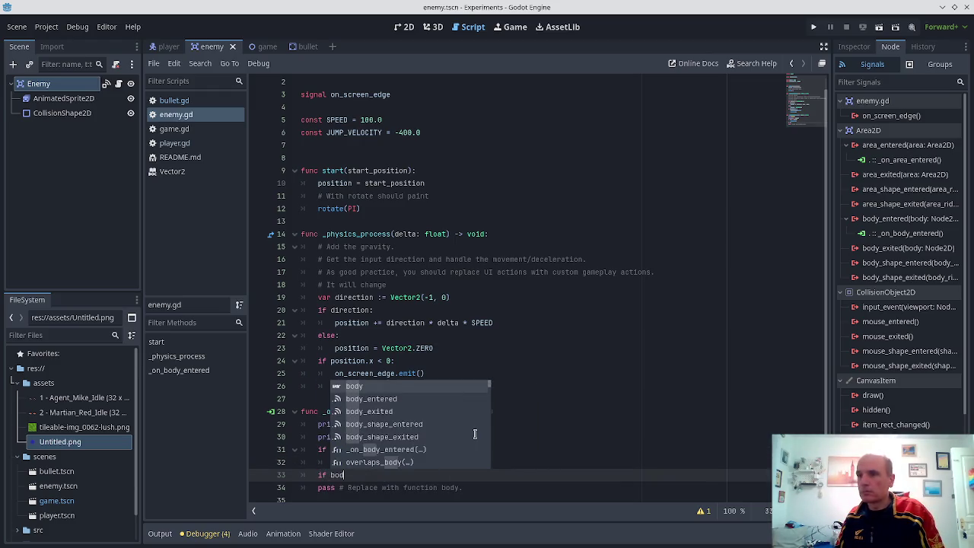
text(.name i)
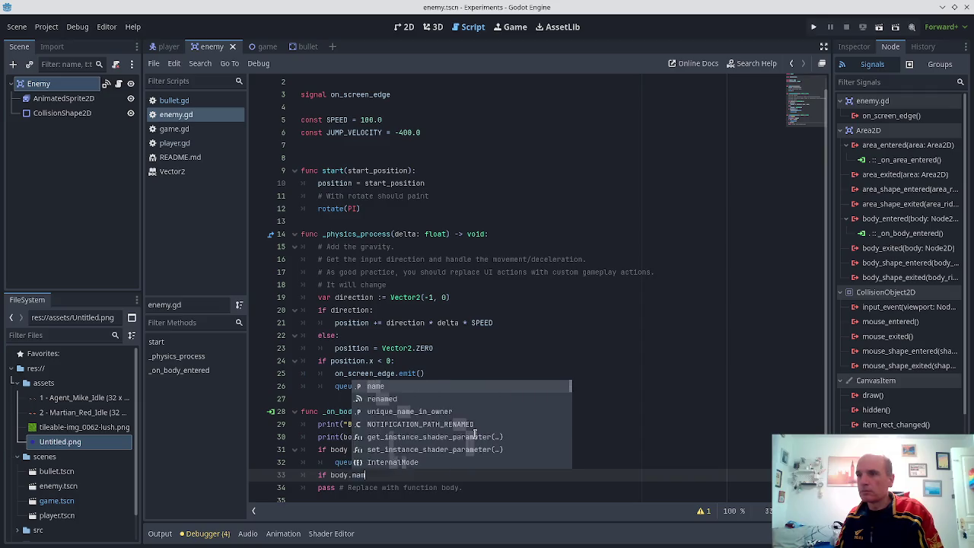
key(BackSpace)
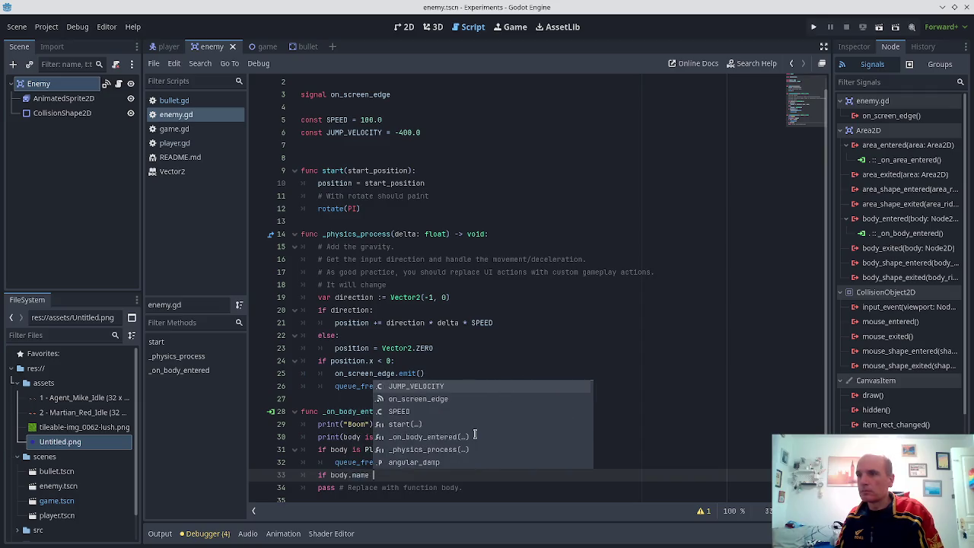
key(BackSpace)
key(BackSpace)
key(BackSpace)
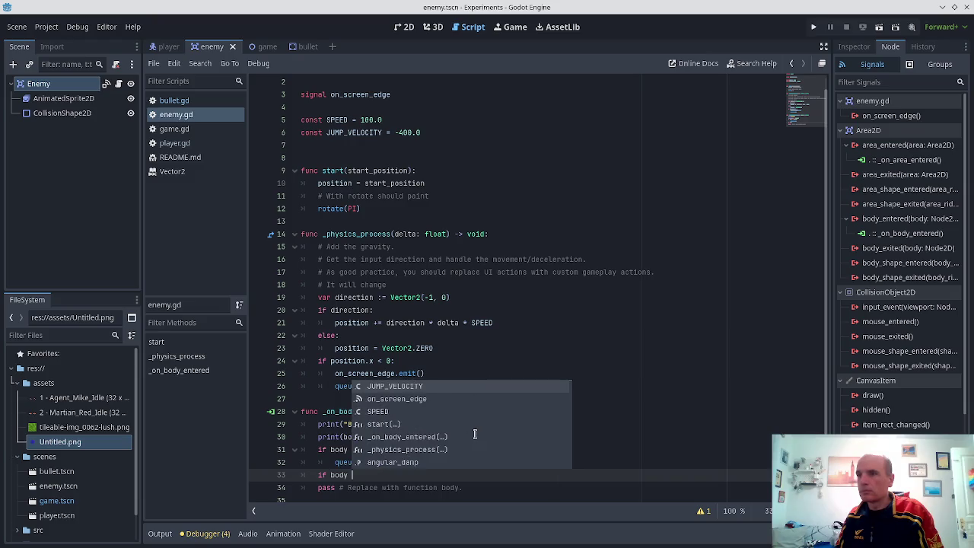
text(is Bullet)
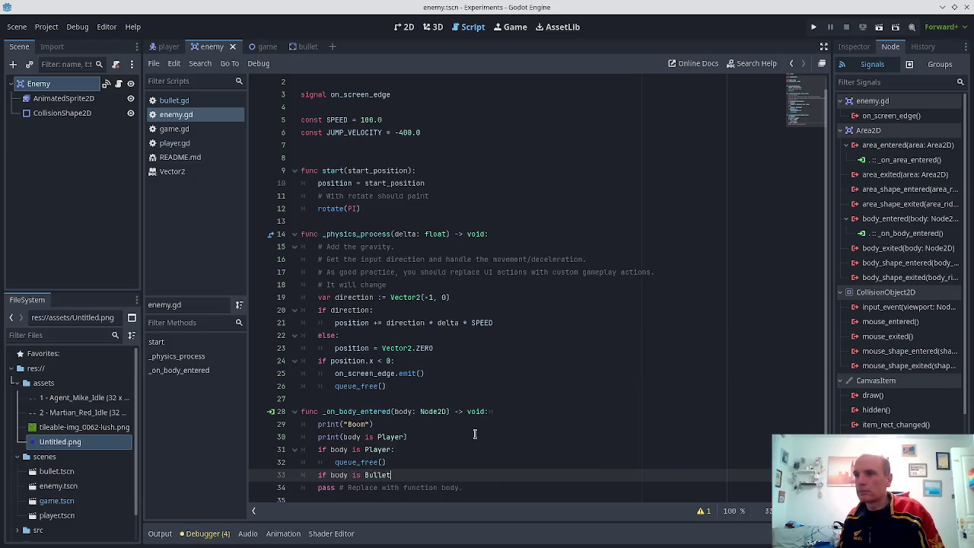
text(:)
key(Return)
- Add print("Enemy hit") under the check, save enemy.gd, and run the project
text(rint)
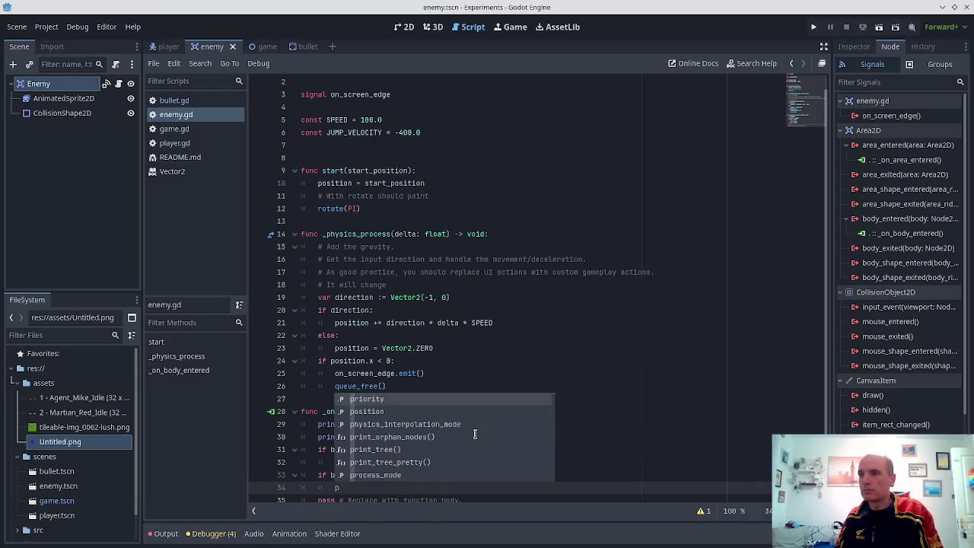
key(Return)
text("Enemy hit"))
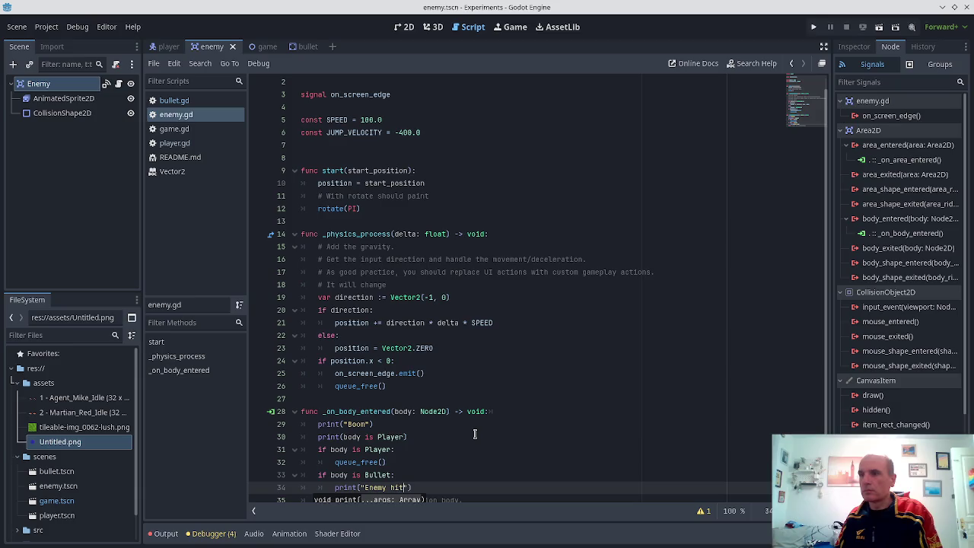
key(ctrl+s)
scroll(533, 411, up, 1)
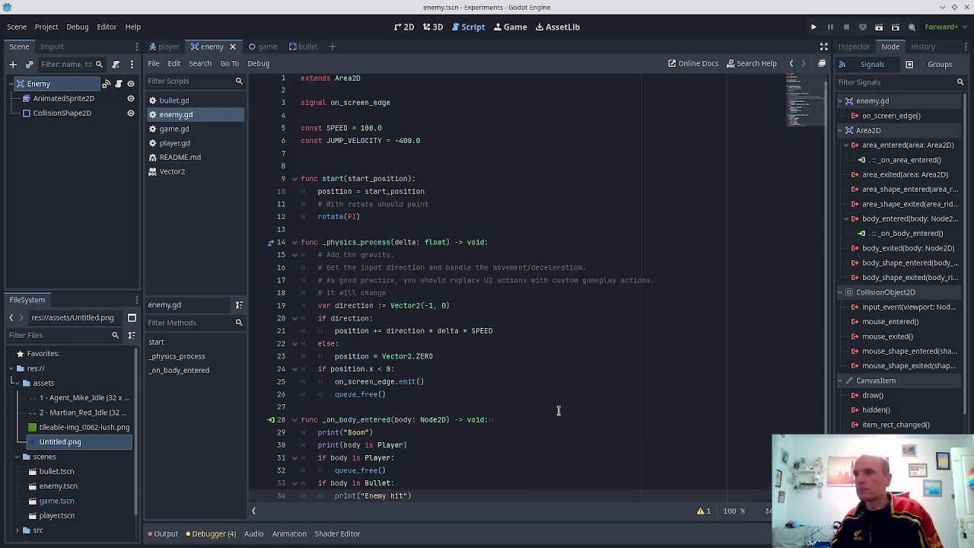
click(813, 29)
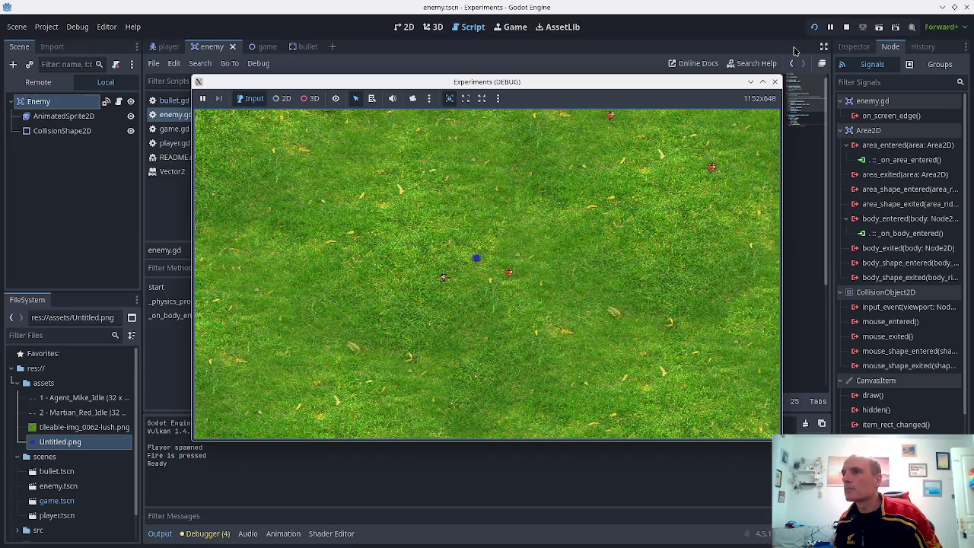
- Fire a few bullets while moving the player left and up, then stop the test run
key(space)
key(Left)
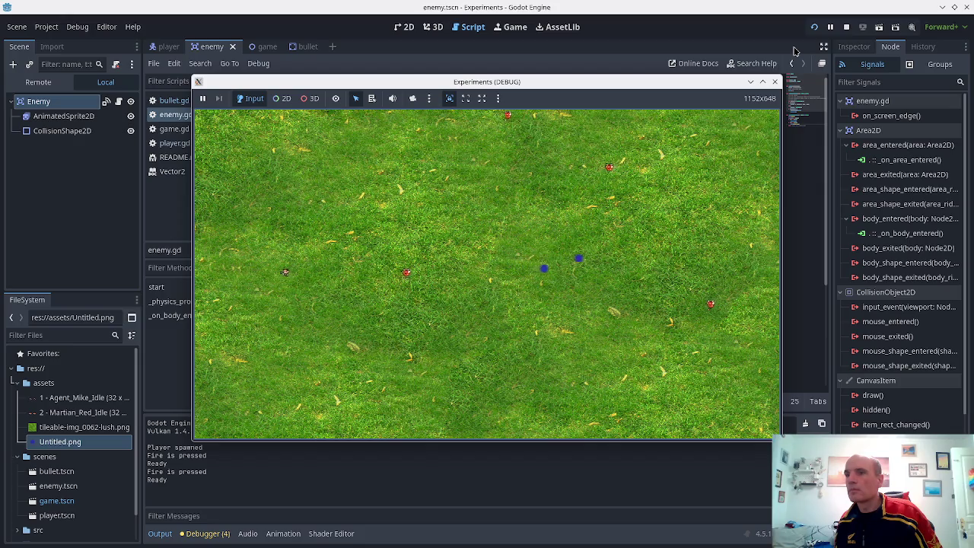
key(space)
key(Up)
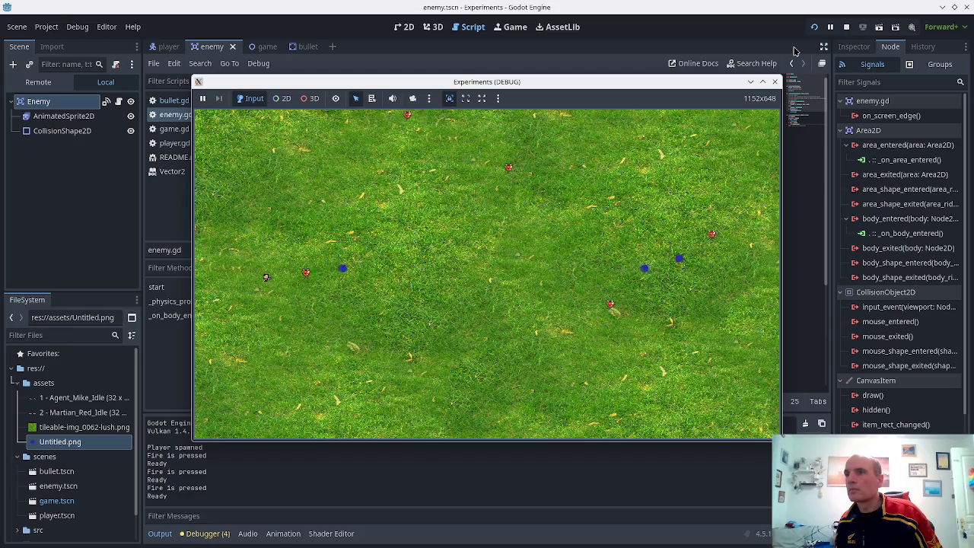
key(space)
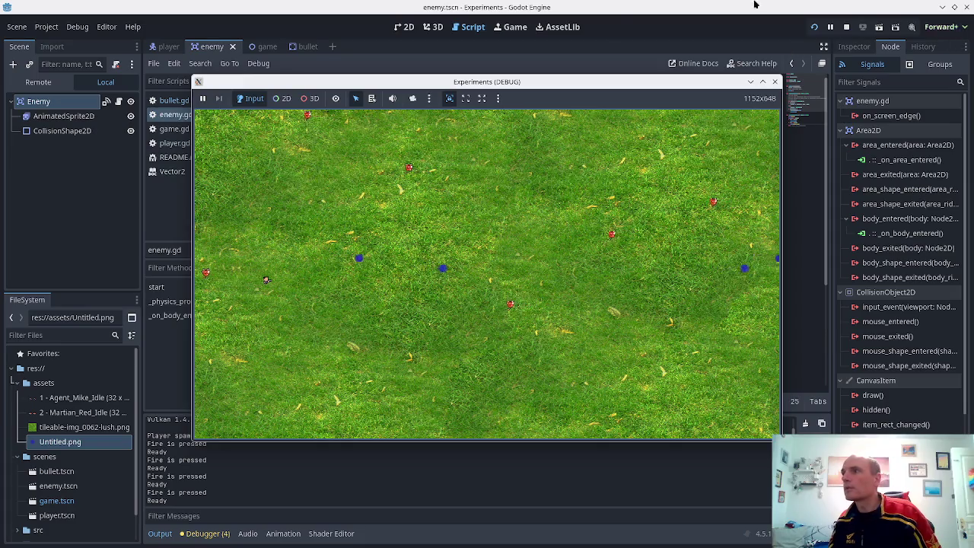
click(776, 81)
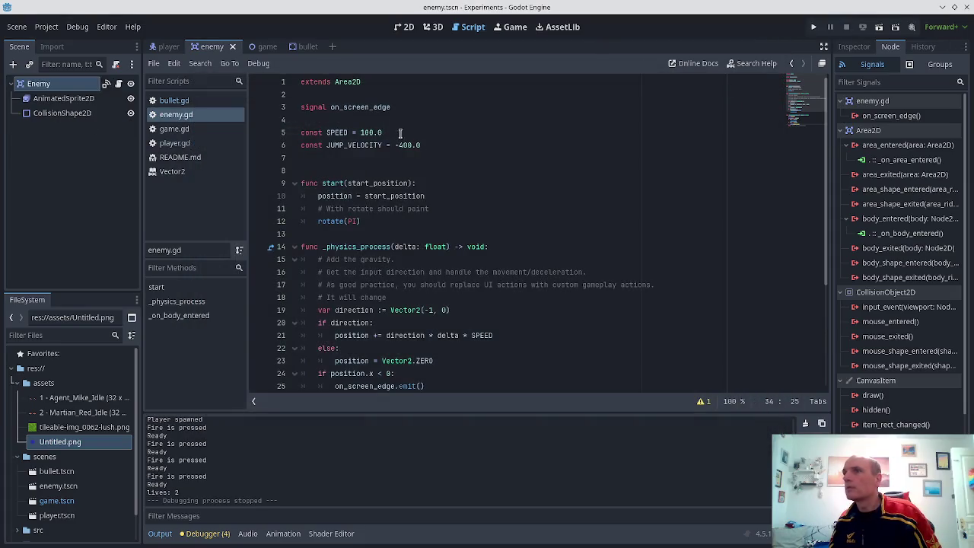
- Untick mask bit 2 on the Bullet, save bullet.tscn, and run the game from the enemy scene
click(304, 46)
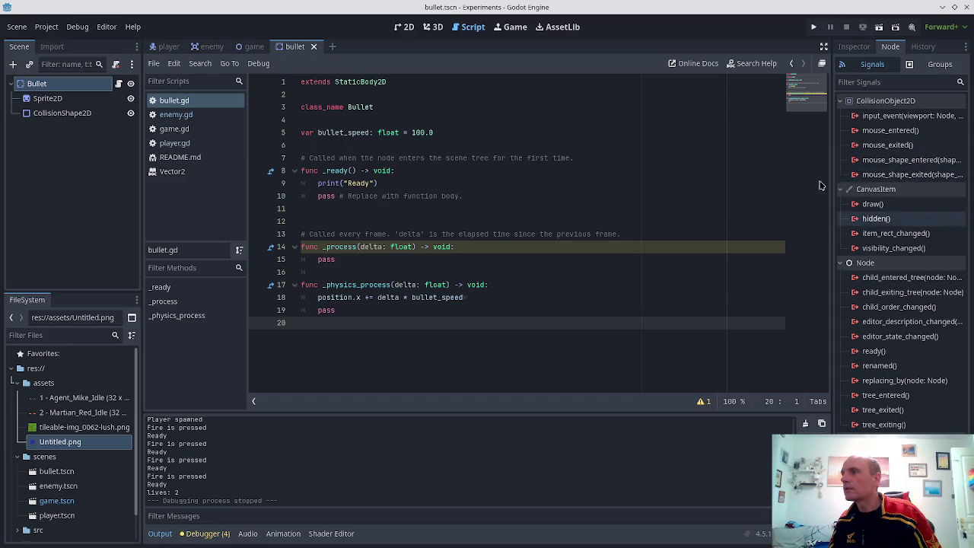
click(843, 46)
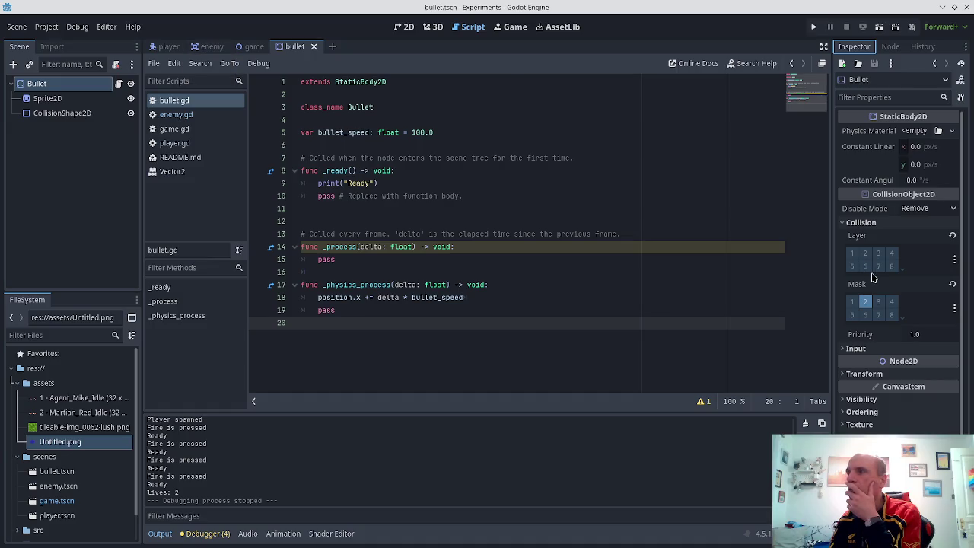
click(867, 303)
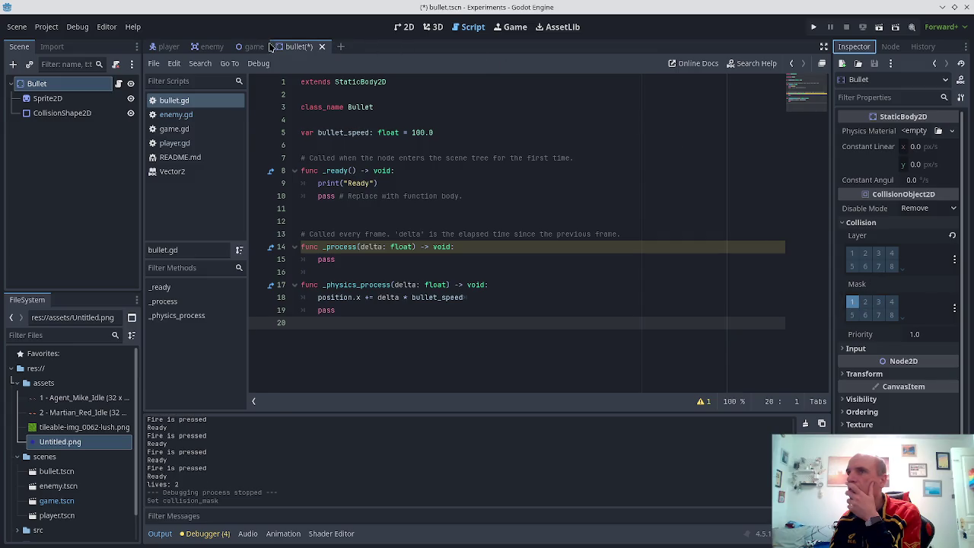
key(ctrl+s)
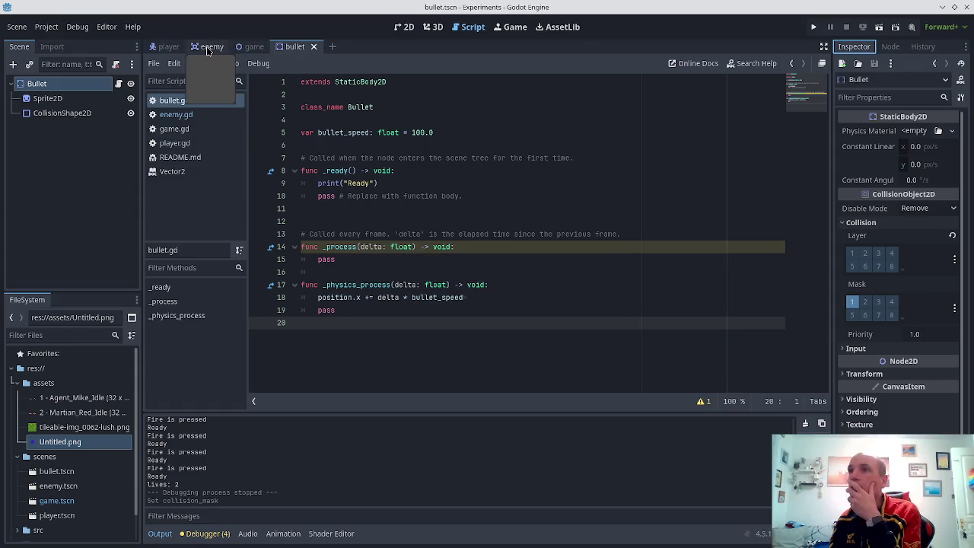
click(207, 48)
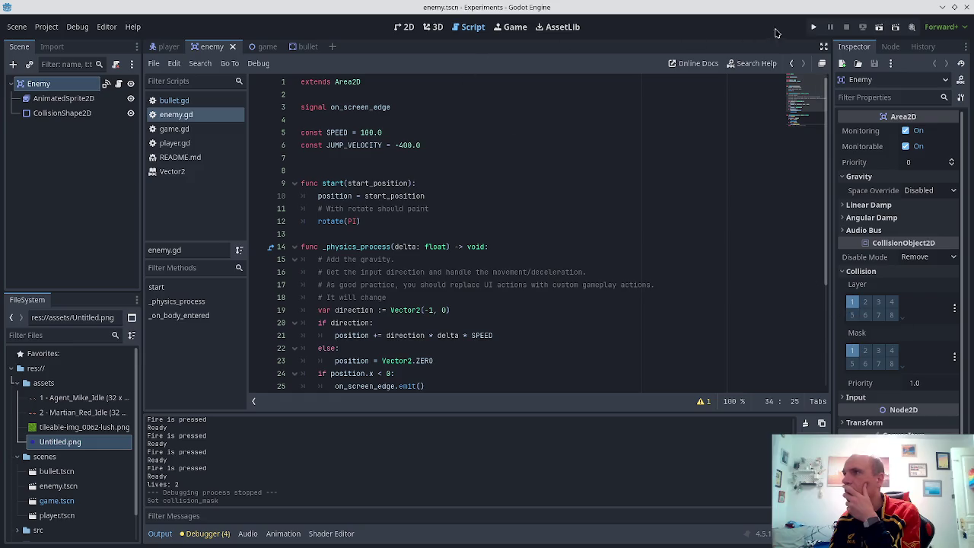
click(815, 27)
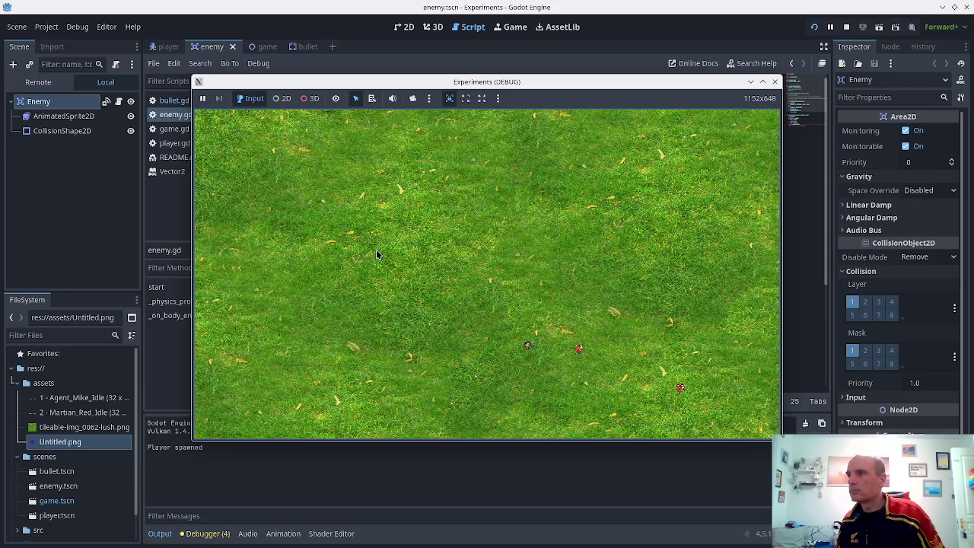
- Move the player around the field with the arrow keys while firing bullets at enemies
key(space)
key(Left)
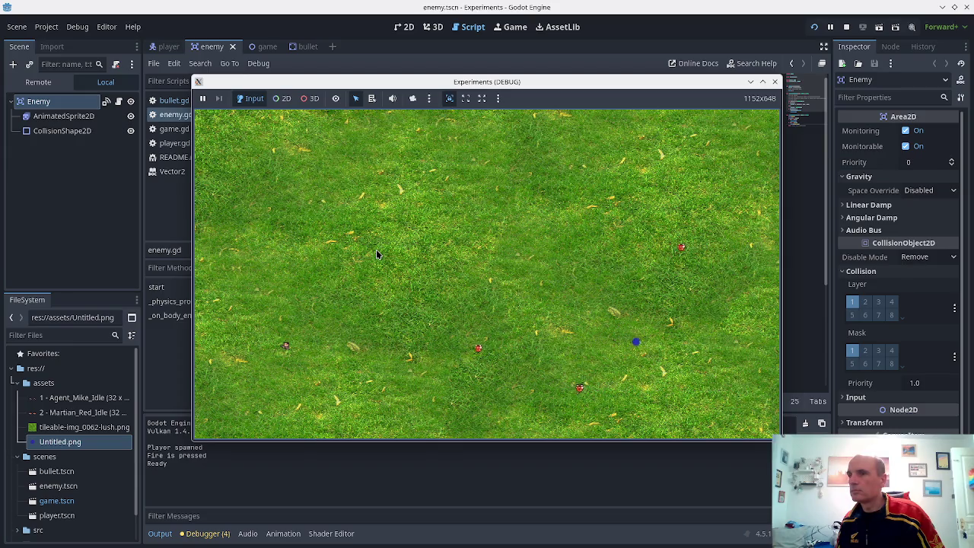
key(Right)
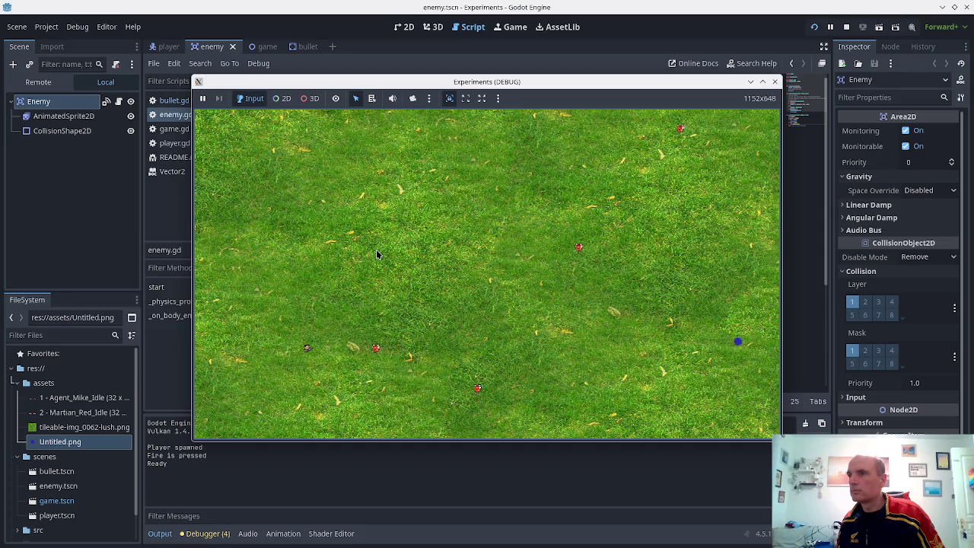
key(space)
key(Left)
key(Down)
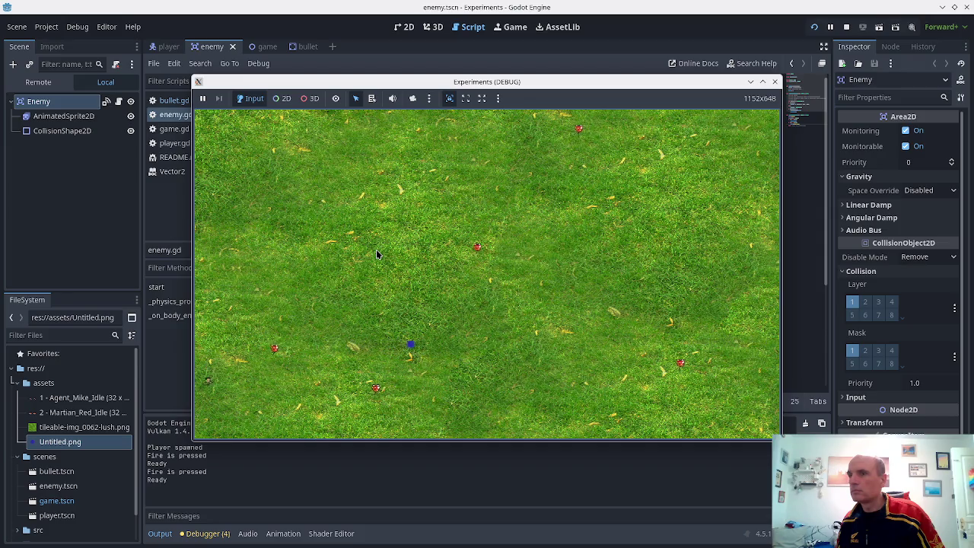
key(space)
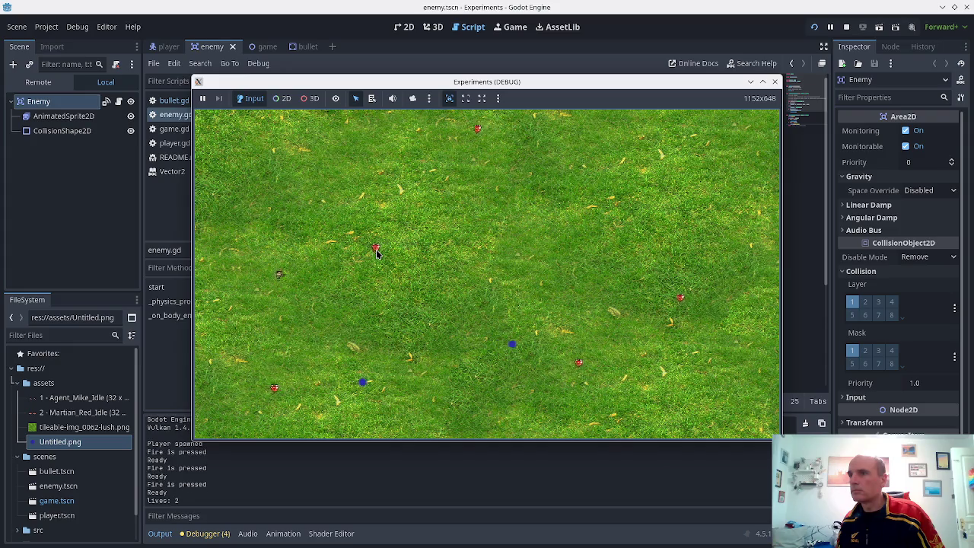
key(Left)
key(Up)
key(space)
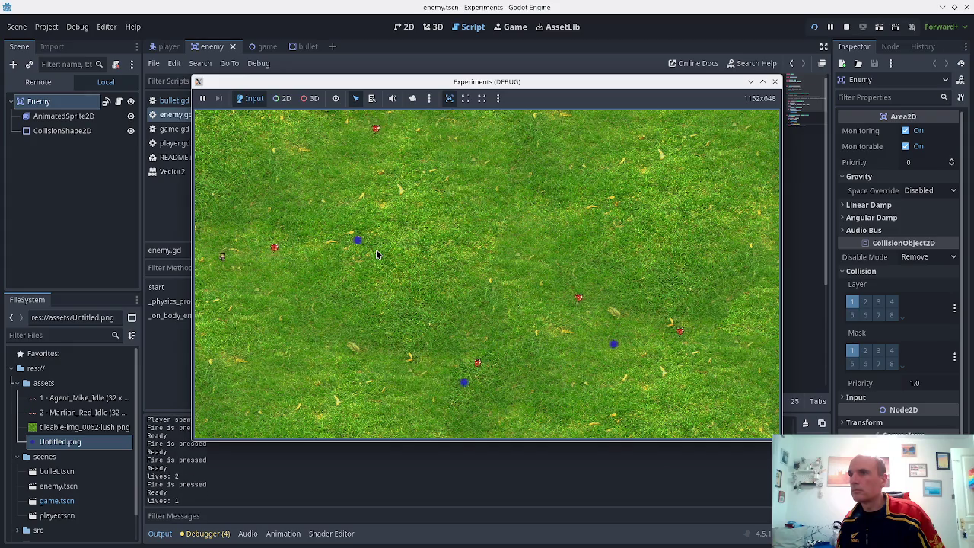
- Keep moving and firing until lives hit -1 and Game Over logs, then stop the game
key(space)
key(Down)
key(space)
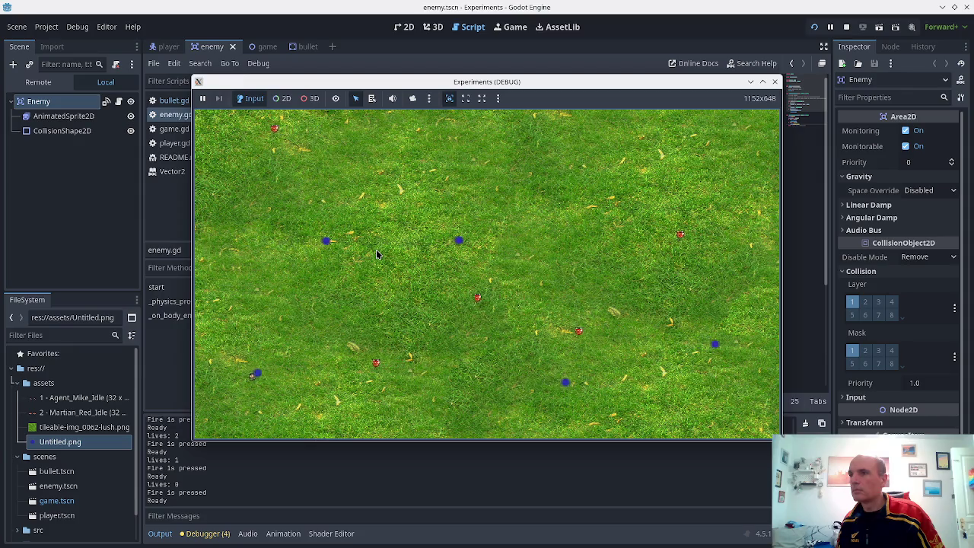
key(space)
key(Left)
key(Up)
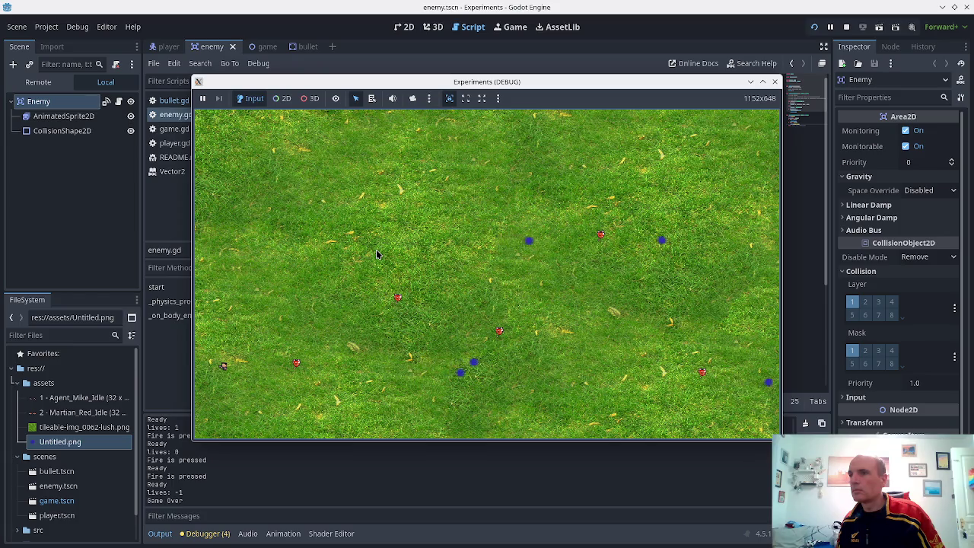
key(space)
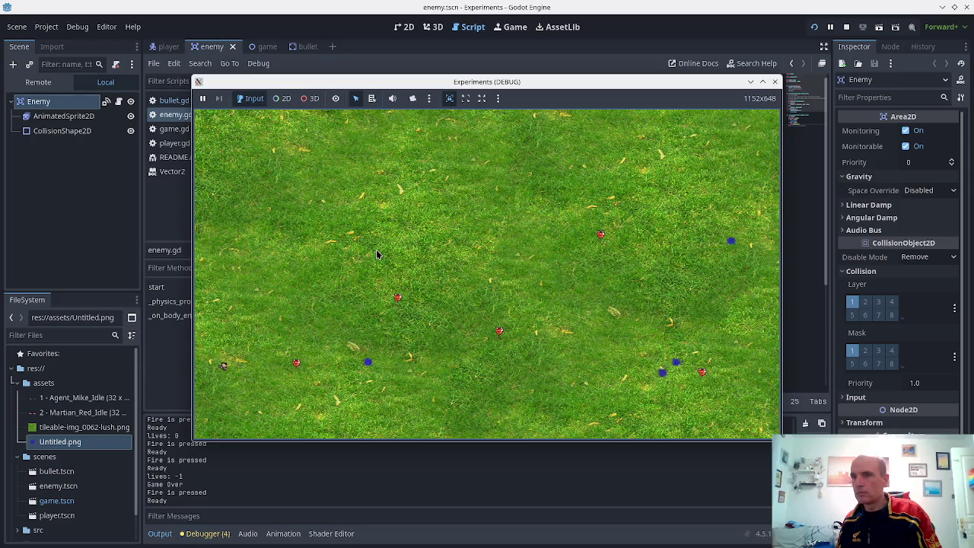
key(space)
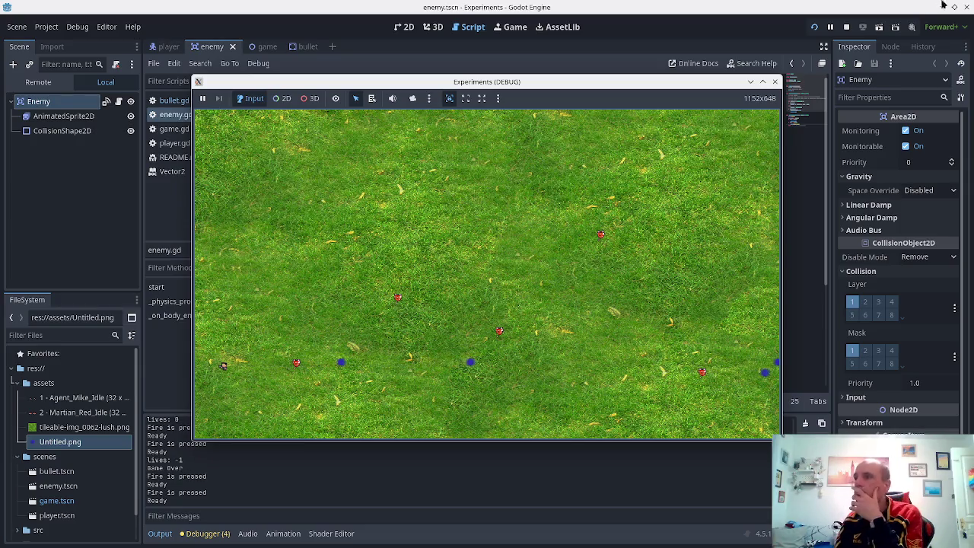
click(776, 82)
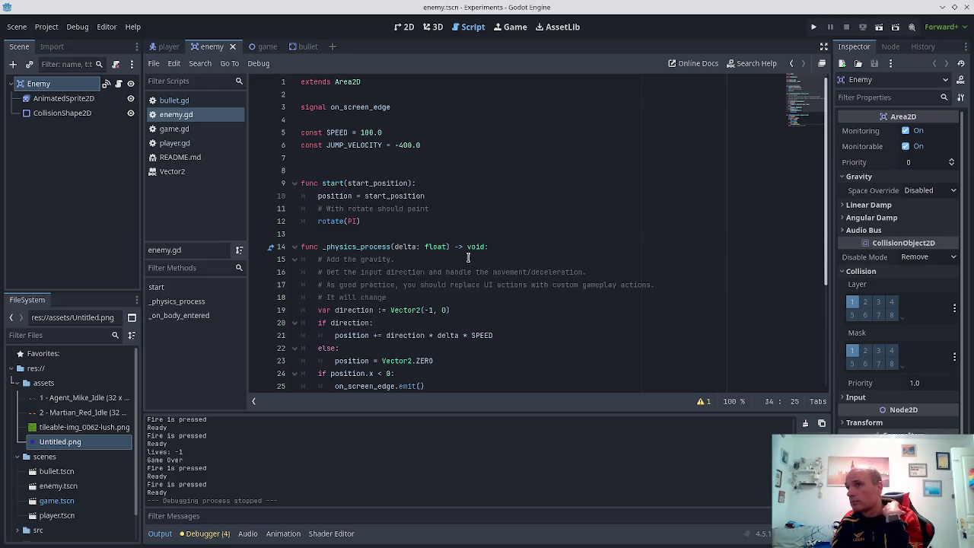
- Review enemy.gd, then enable Collision Layer 1 on the Bullet and save bullet.tscn
click(306, 48)
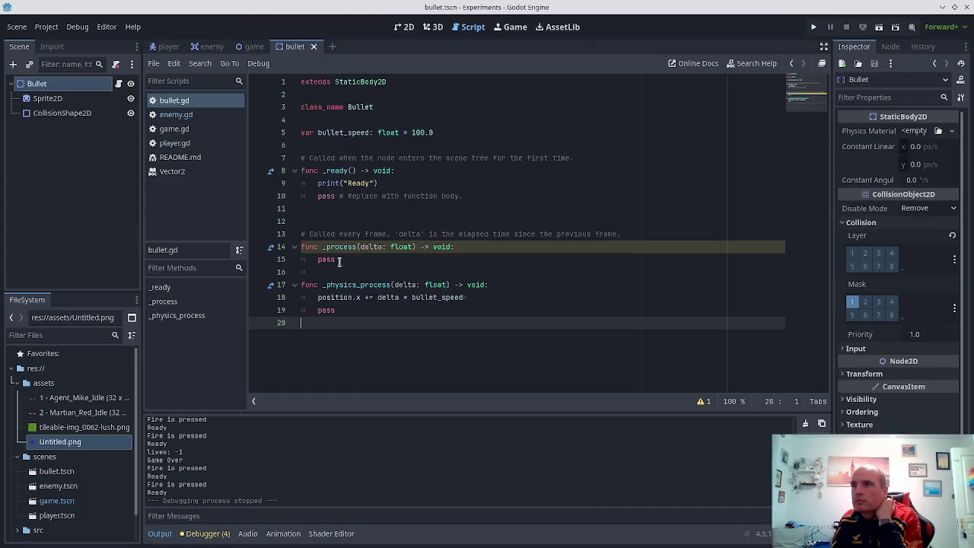
click(209, 47)
scroll(336, 231, down, 4)
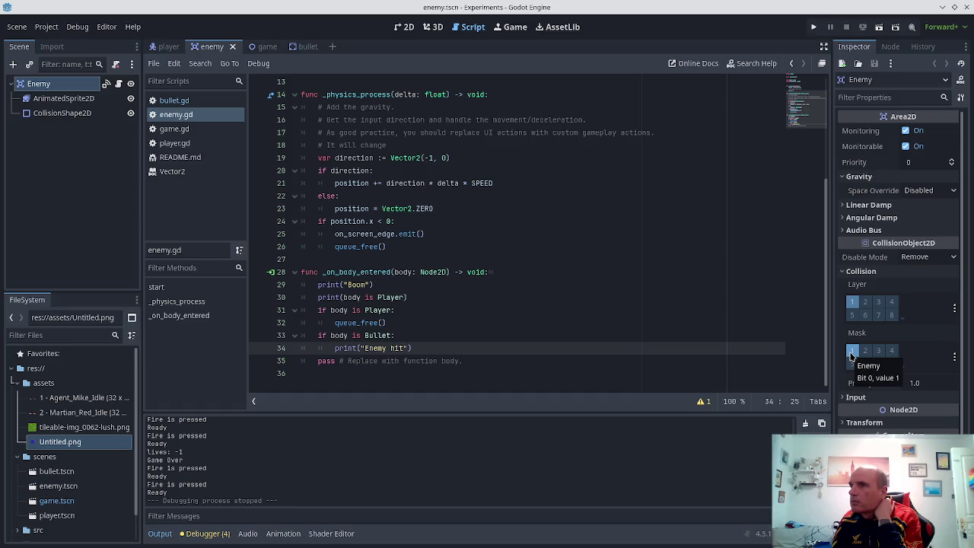
click(308, 46)
click(853, 253)
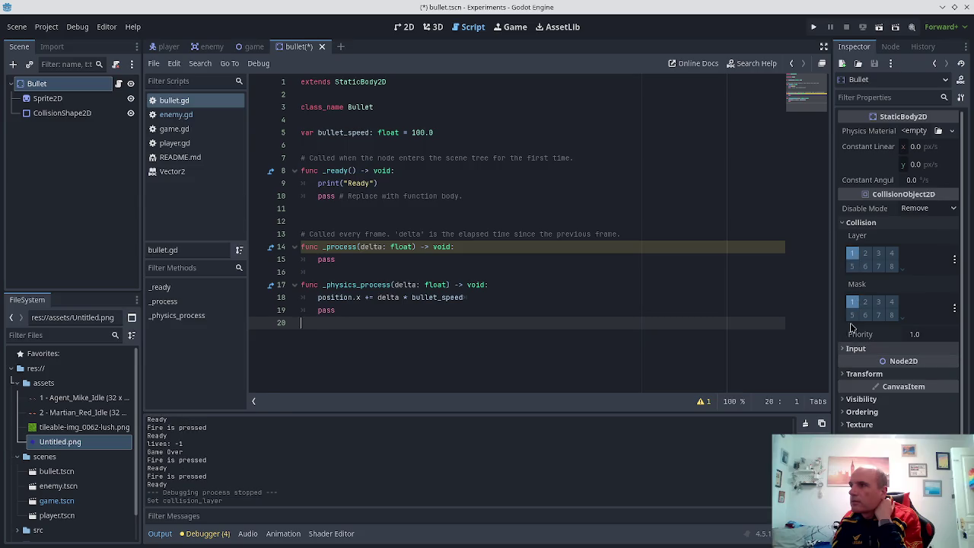
key(ctrl+s)
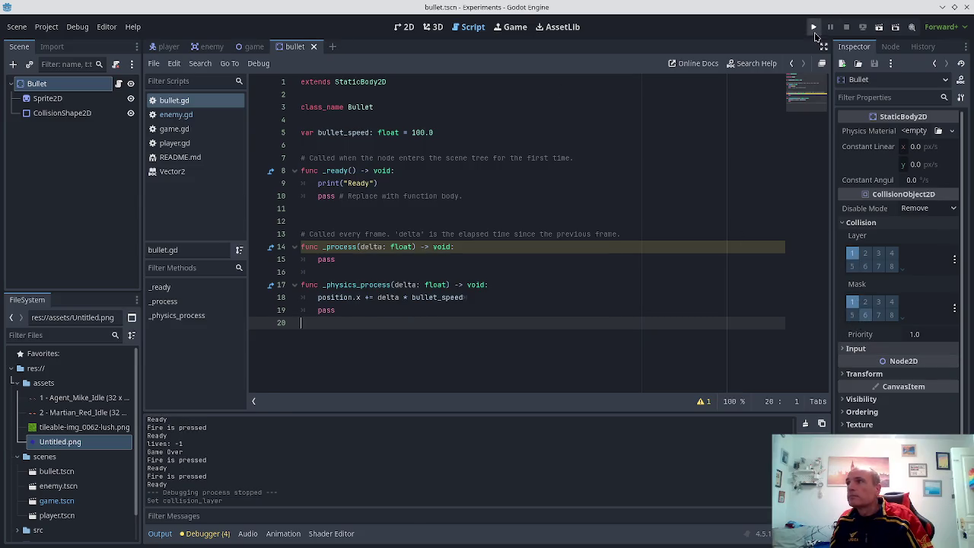
- Run the game, shoot enemies while moving left, right and down until Enemy hit logs, then stop
click(814, 31)
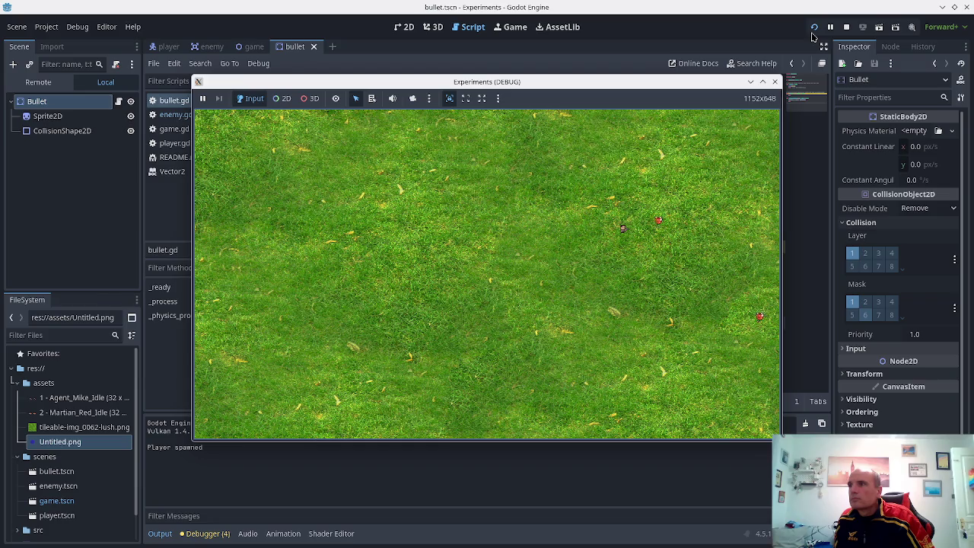
key(space)
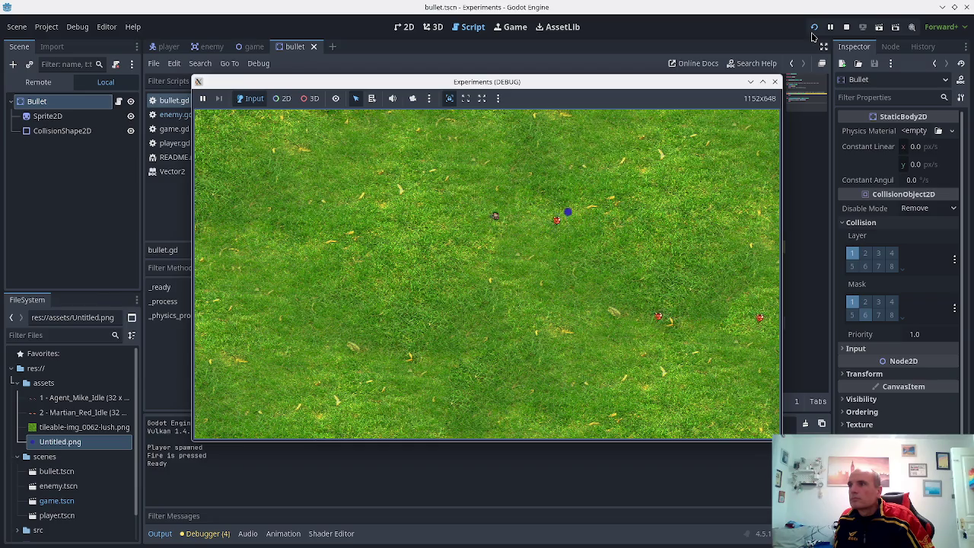
key(Left)
key(Left)
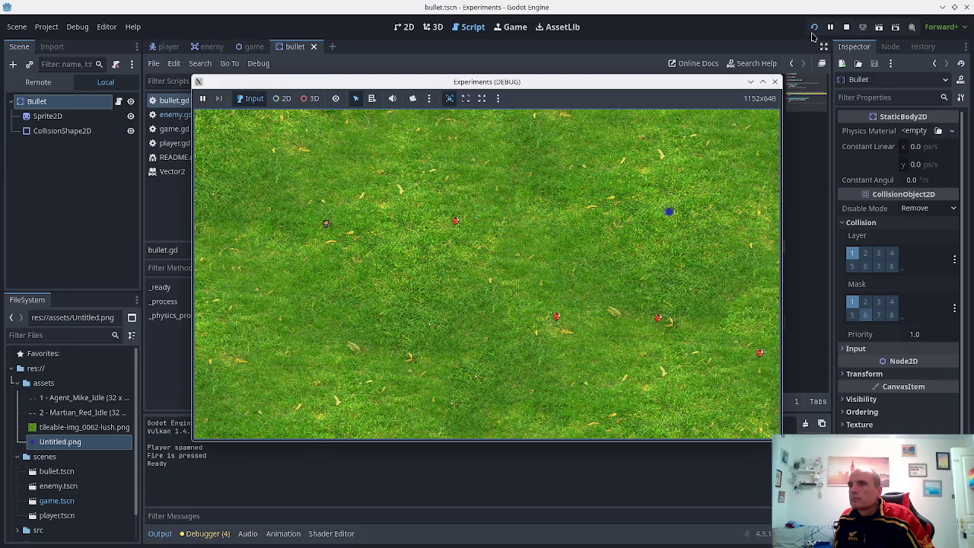
key(space)
key(Down)
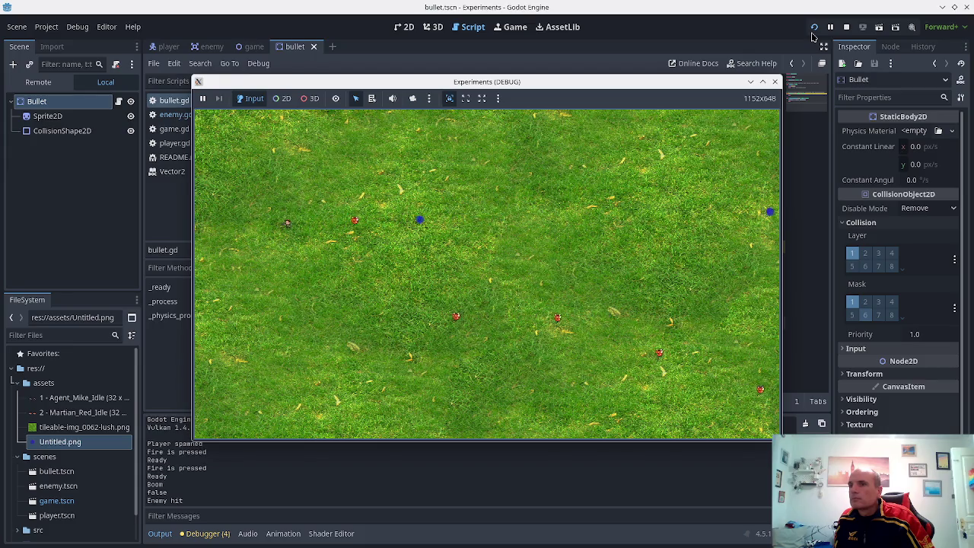
key(Left)
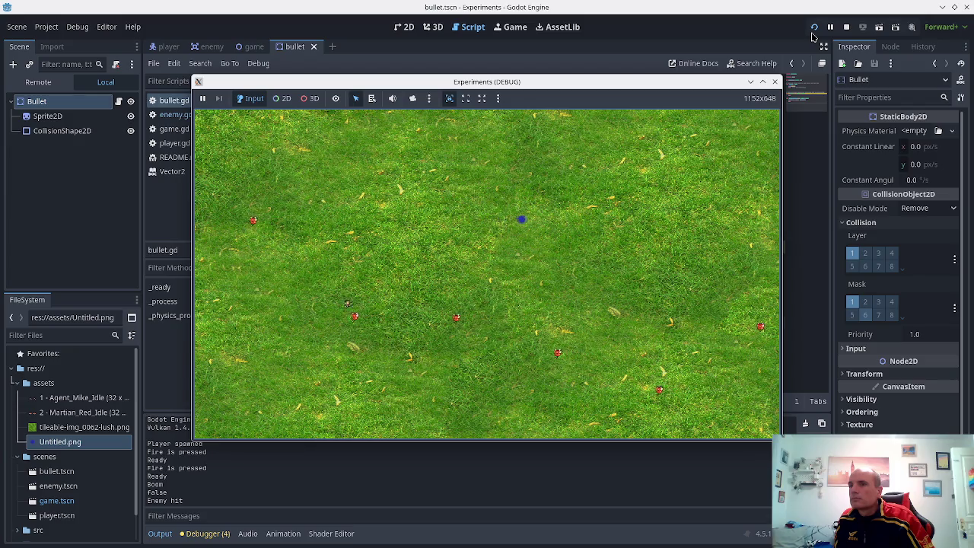
key(Right)
key(space)
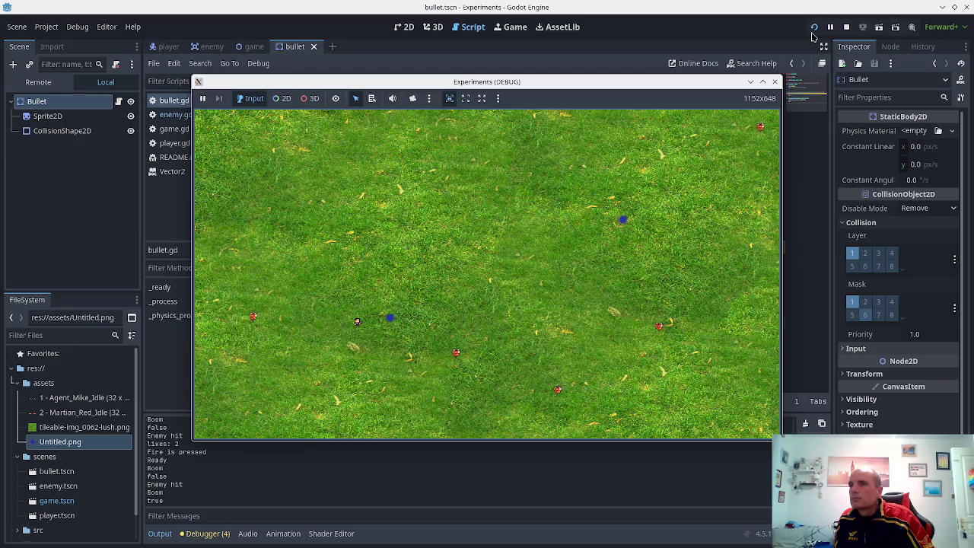
key(Right)
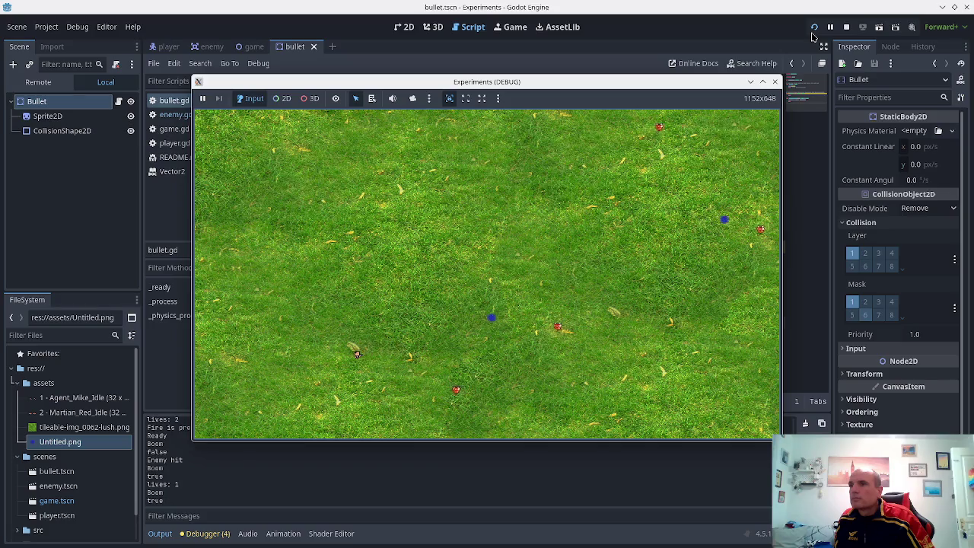
key(space)
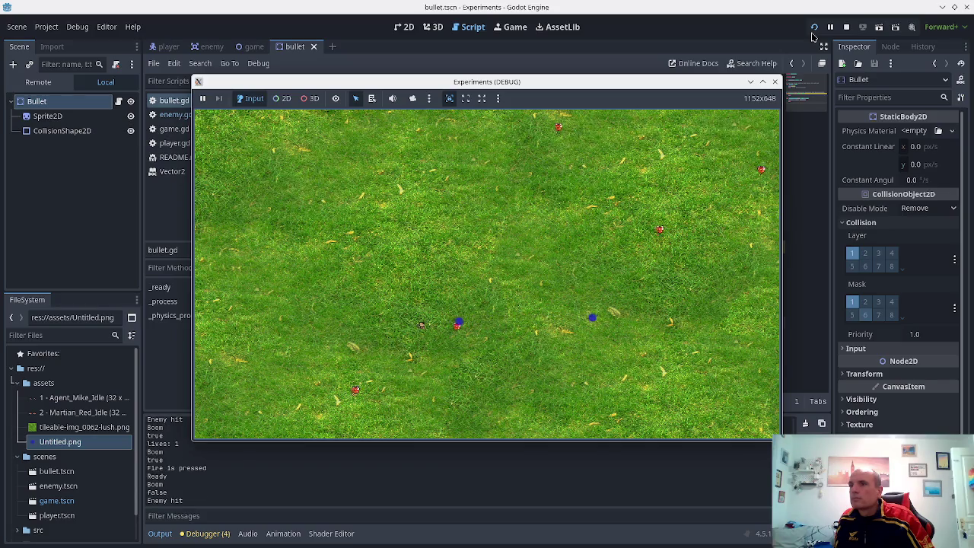
key(Left)
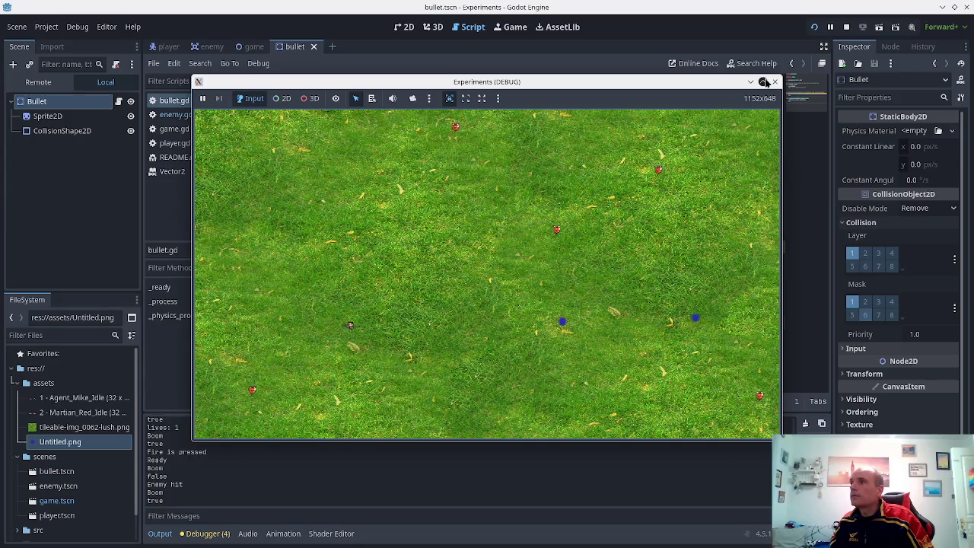
click(773, 83)
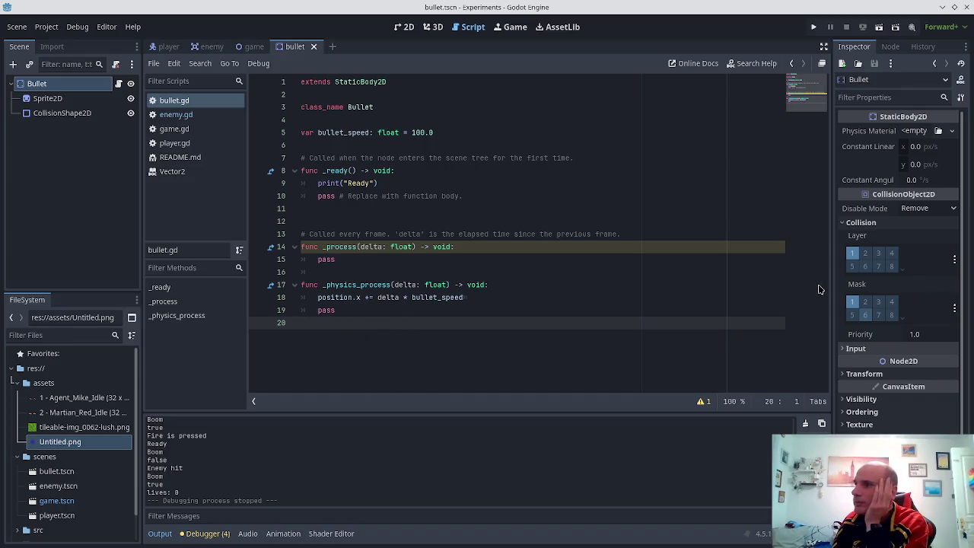
- Put the Player root node on collision layer 2, save player.tscn, and run the game
click(176, 144)
click(180, 48)
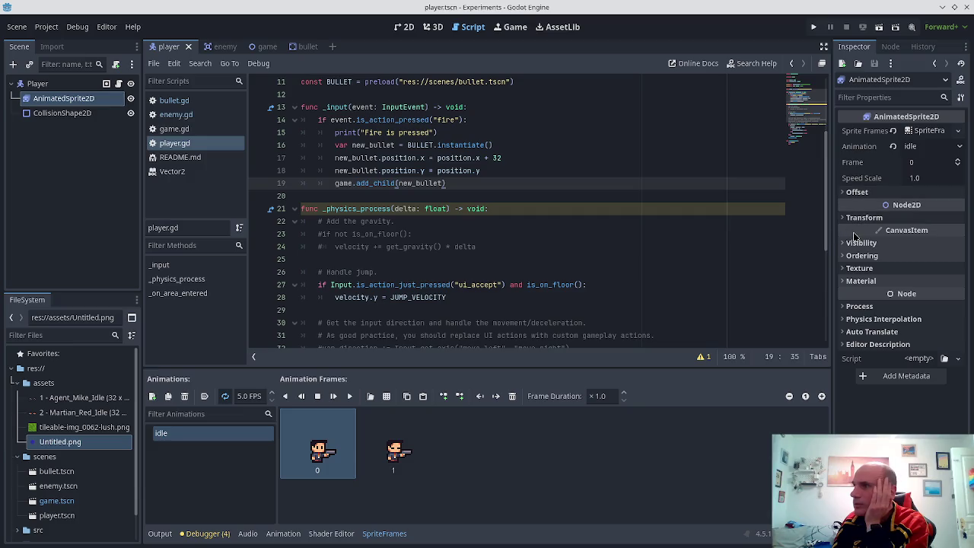
click(42, 86)
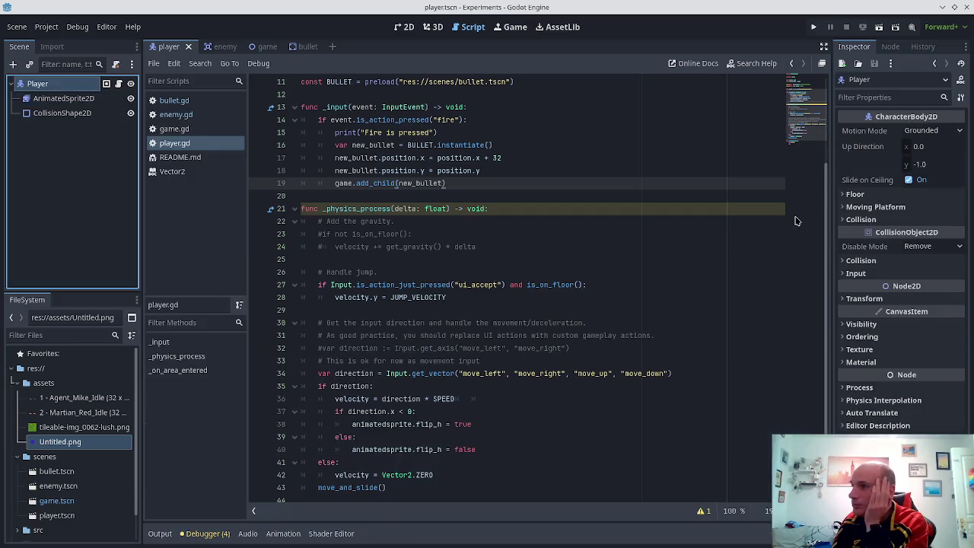
click(846, 261)
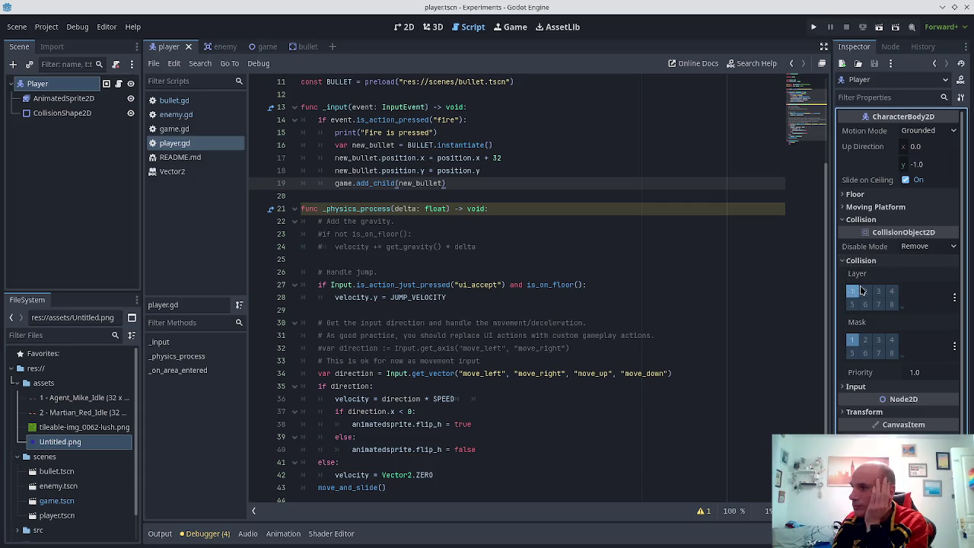
click(865, 291)
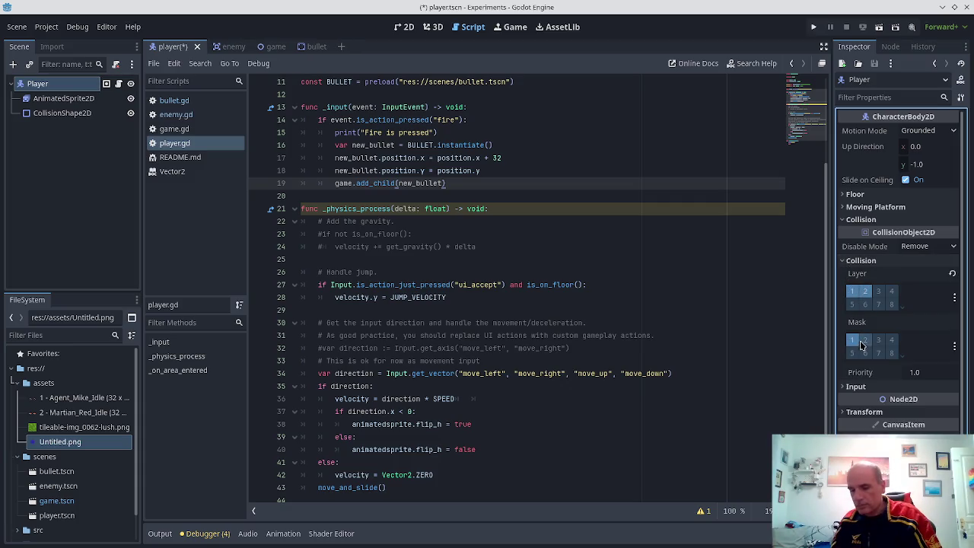
key(ctrl+s)
click(811, 27)
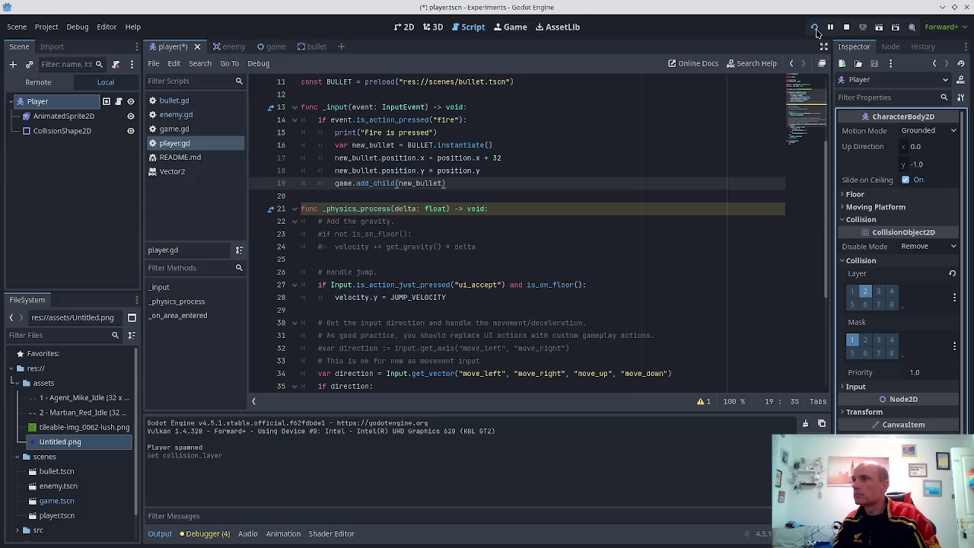
- Run the game again, walk the player right, down and back left, then stop it
click(815, 27)
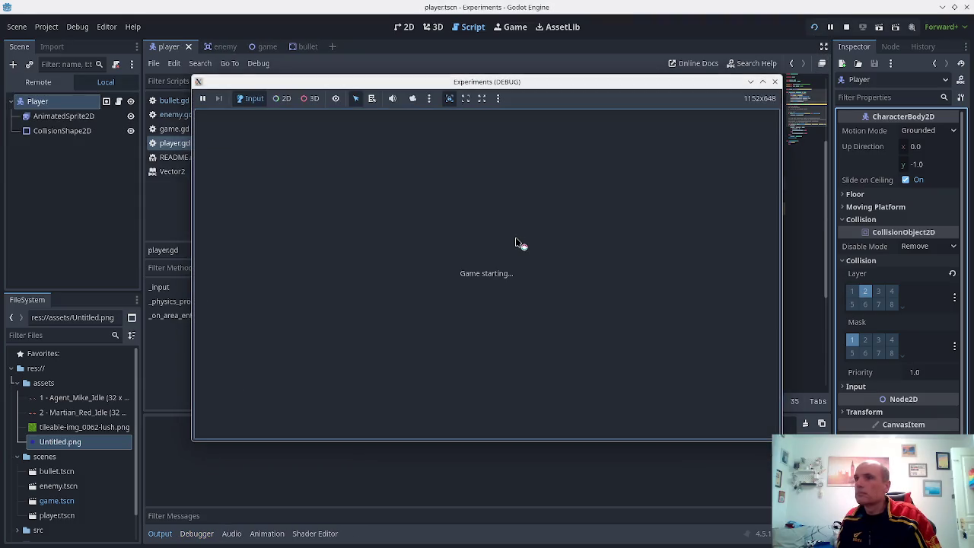
key(Right)
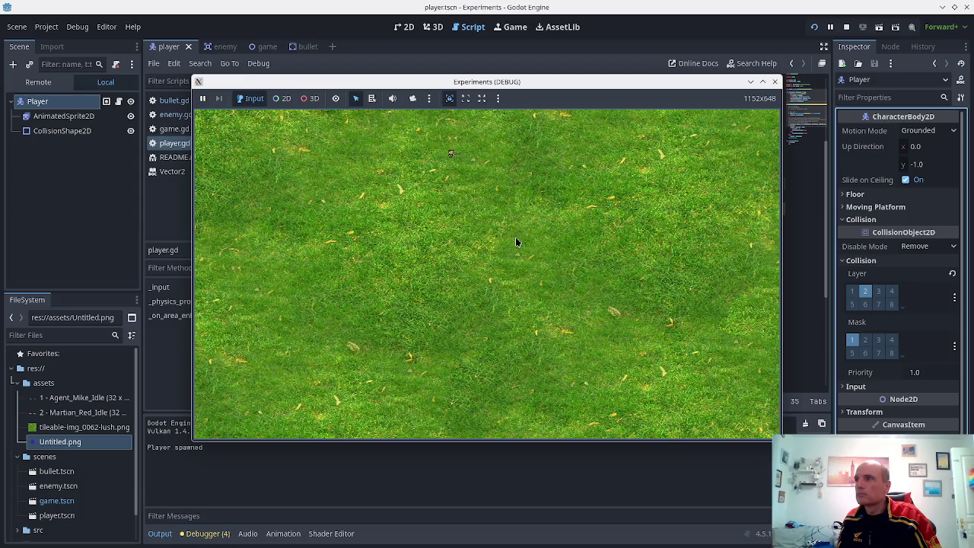
key(Down)
key(Right)
key(Left)
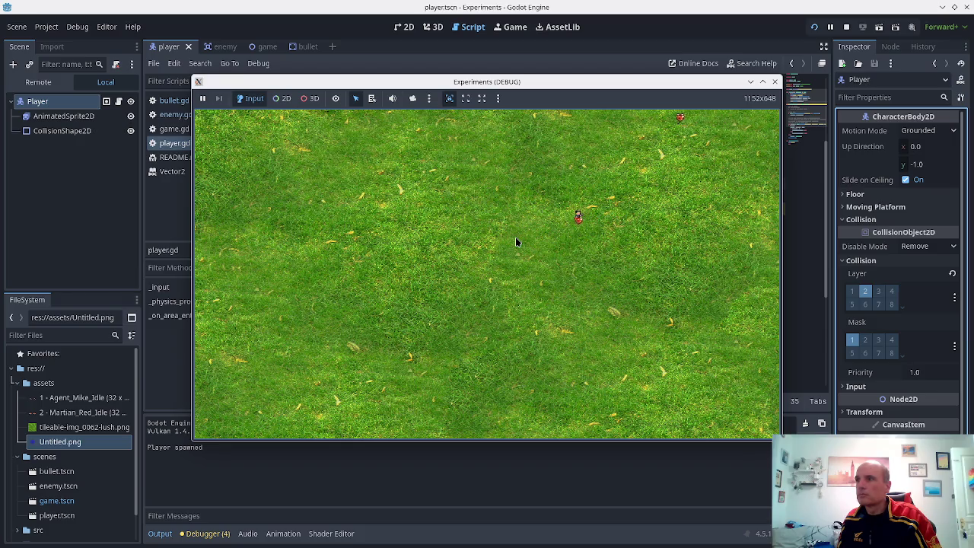
click(775, 82)
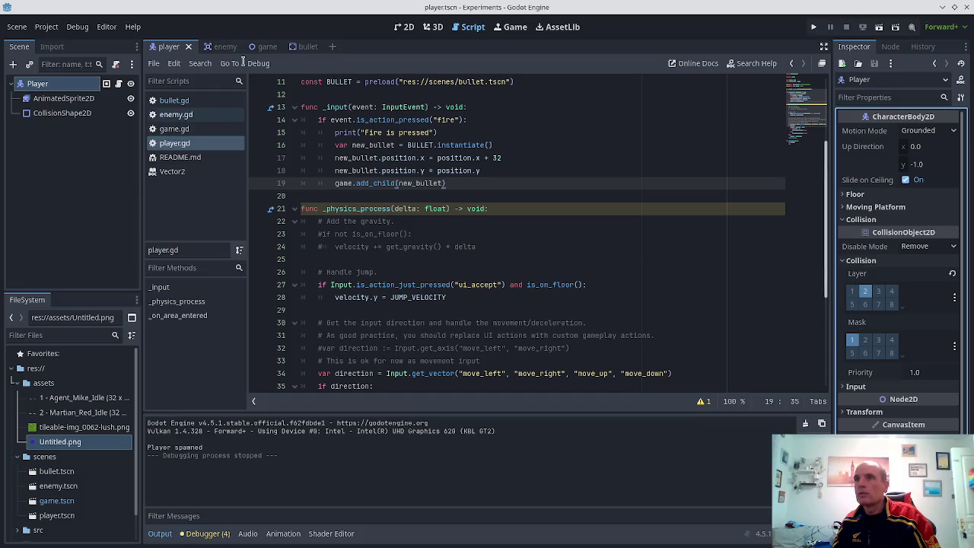
- In the enemy scene, enable collision Mask bit 2 and save the scene
click(223, 46)
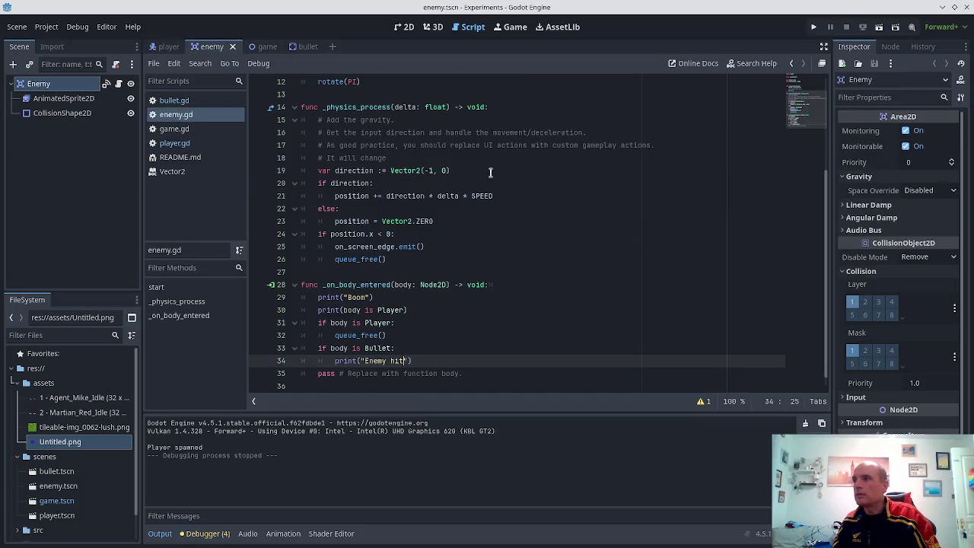
click(865, 351)
key(ctrl+s)
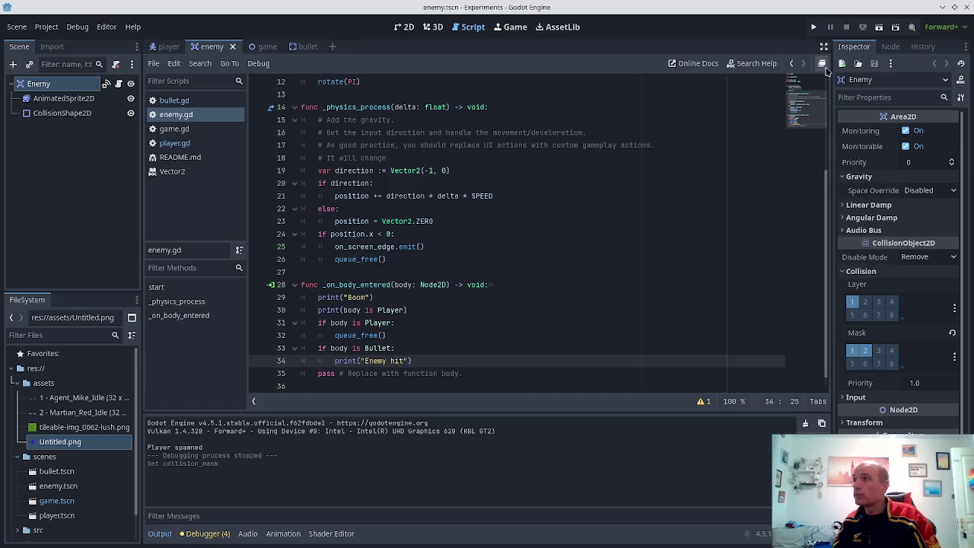
- Test-run the game, fire a bullet at an enemy to log Enemy hit, then stop
click(814, 27)
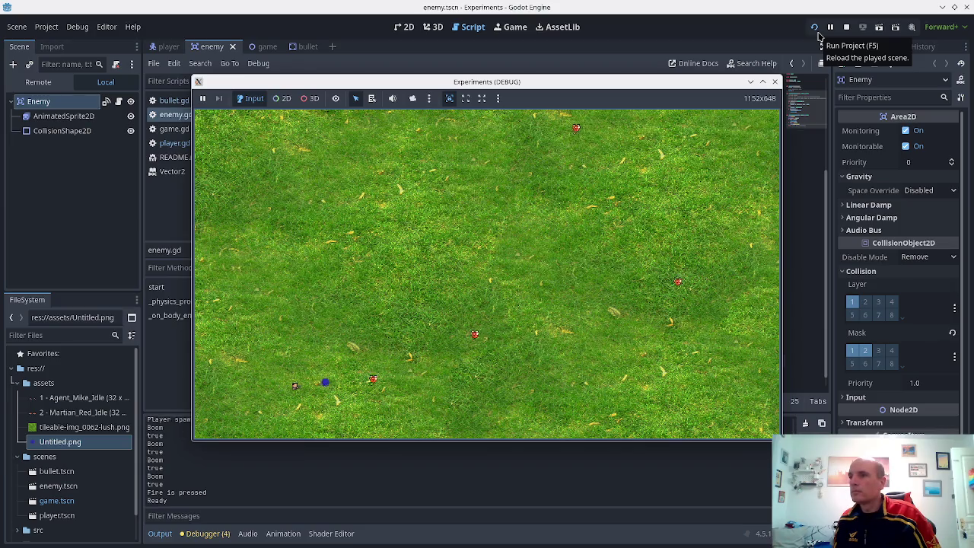
key(space)
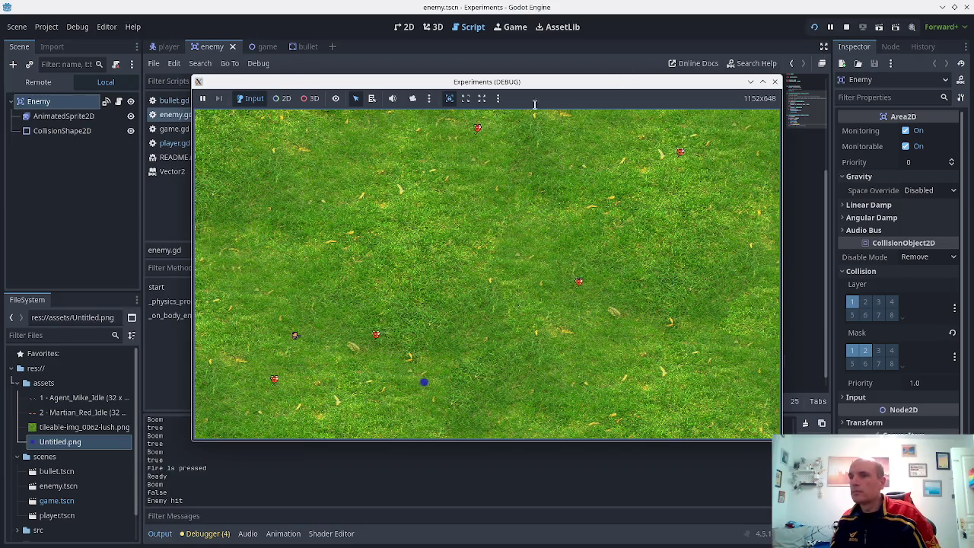
click(774, 80)
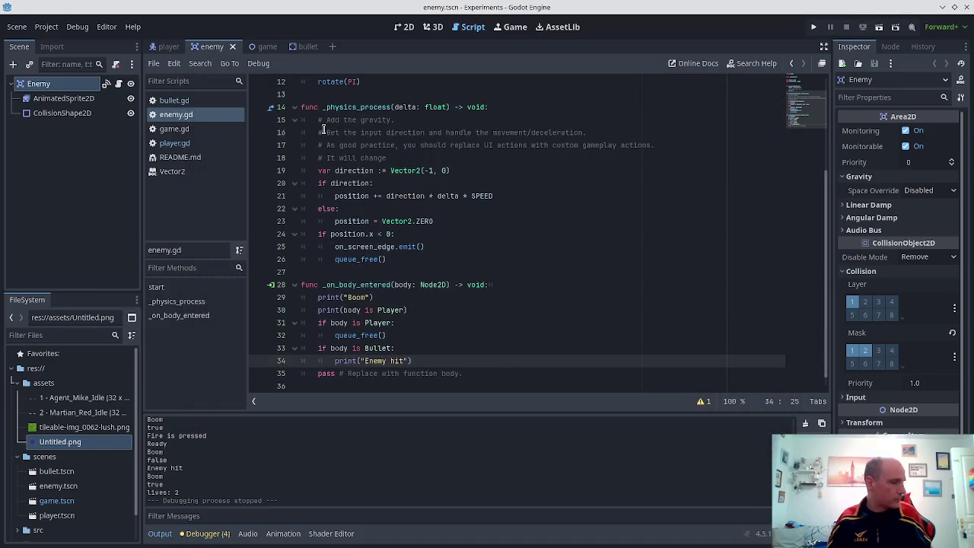
- In enemy.gd's Bullet branch, add queue_free() on a new line after print("Enemy hit")
click(303, 48)
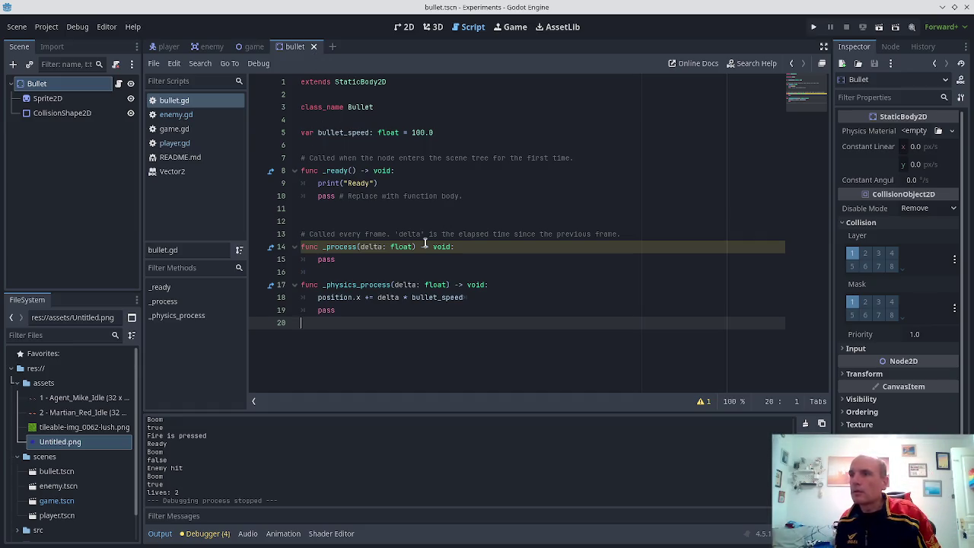
key(Up)
key(Up)
key(Up)
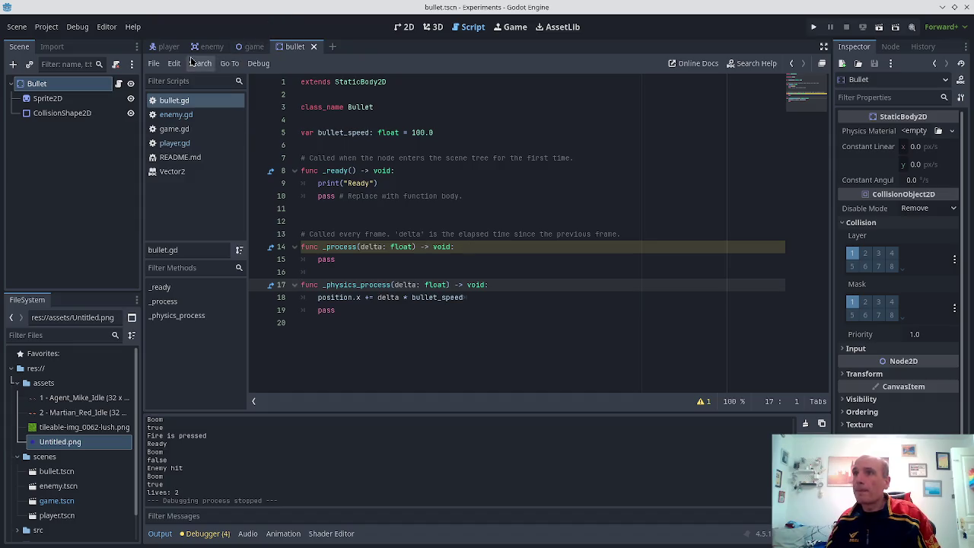
click(207, 47)
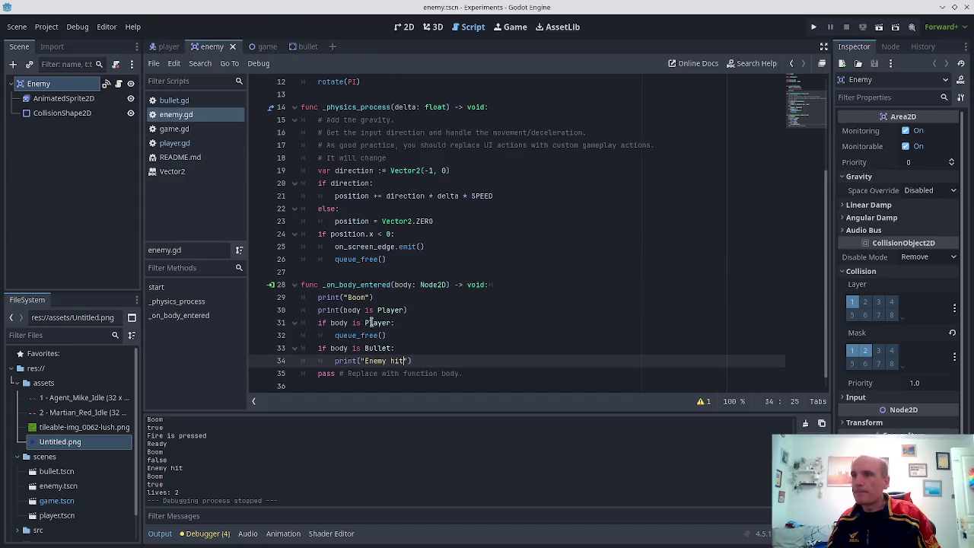
drag(366, 361, 384, 361)
key(Home)
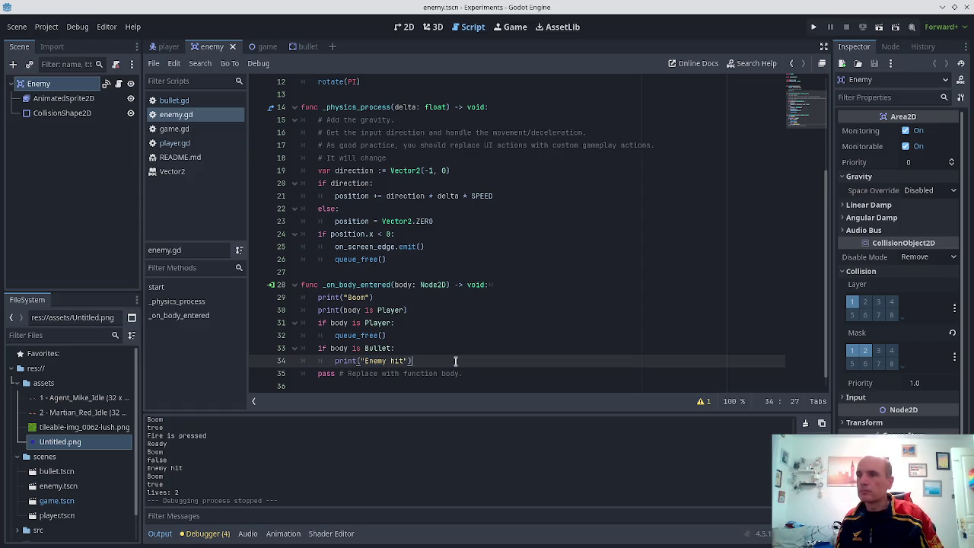
key(Return)
text(queue_free)
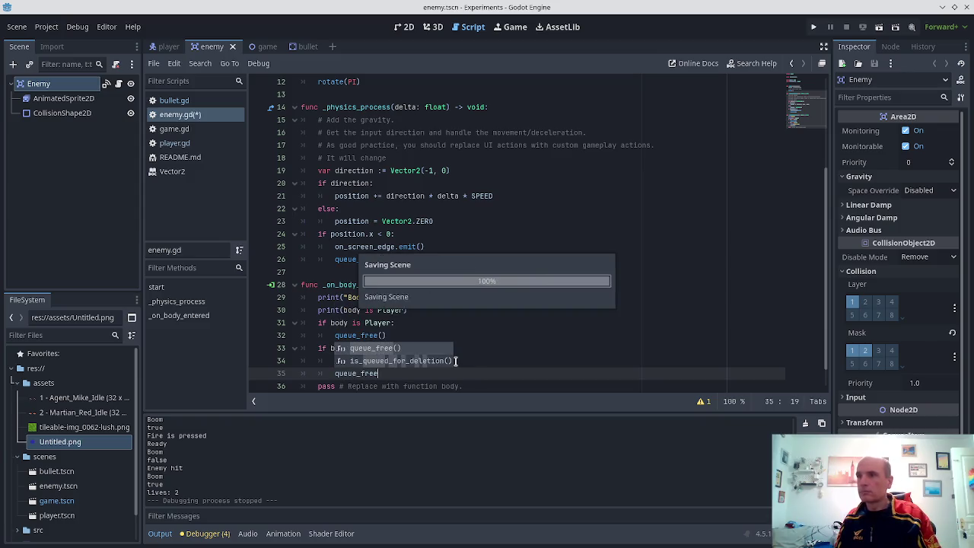
key(Return)
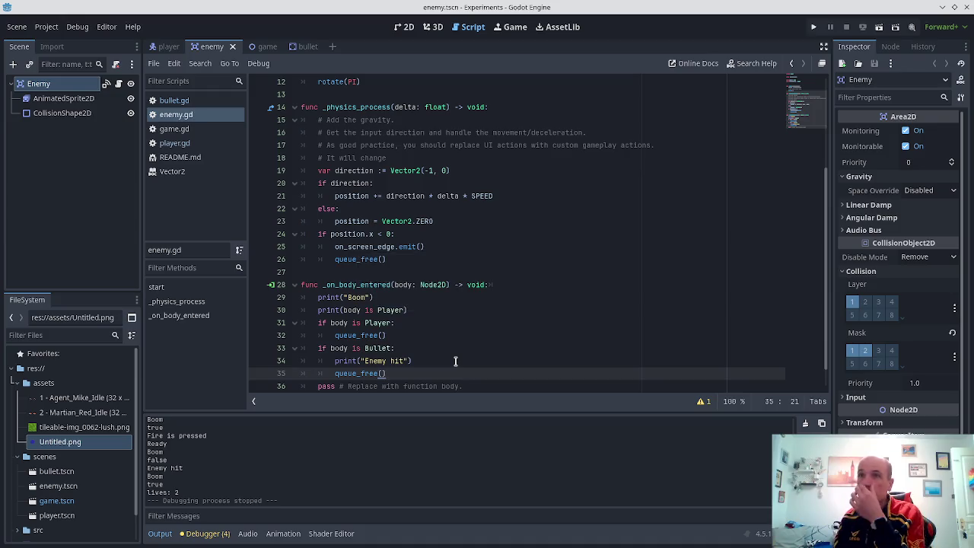
- Go to the player script and open README.md from the script list
click(169, 48)
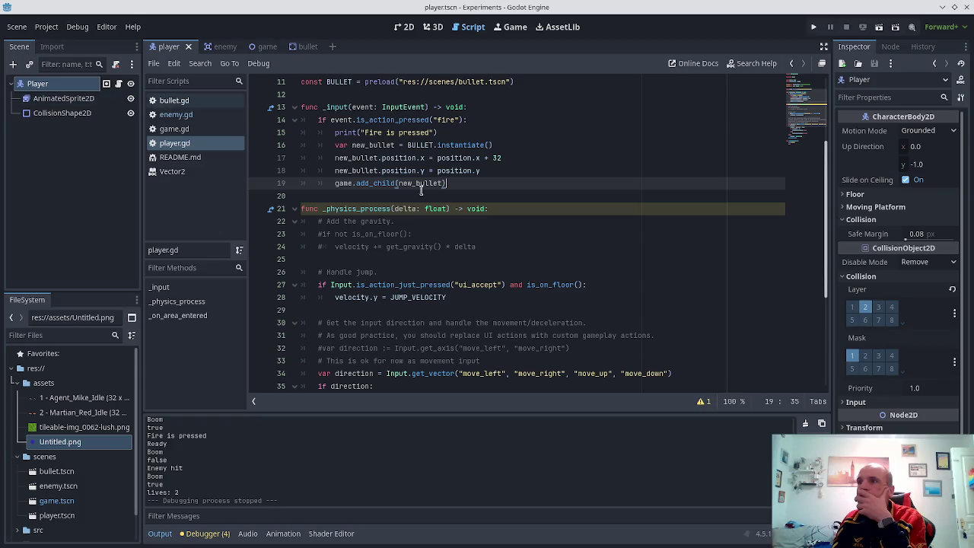
scroll(474, 222, up, 3)
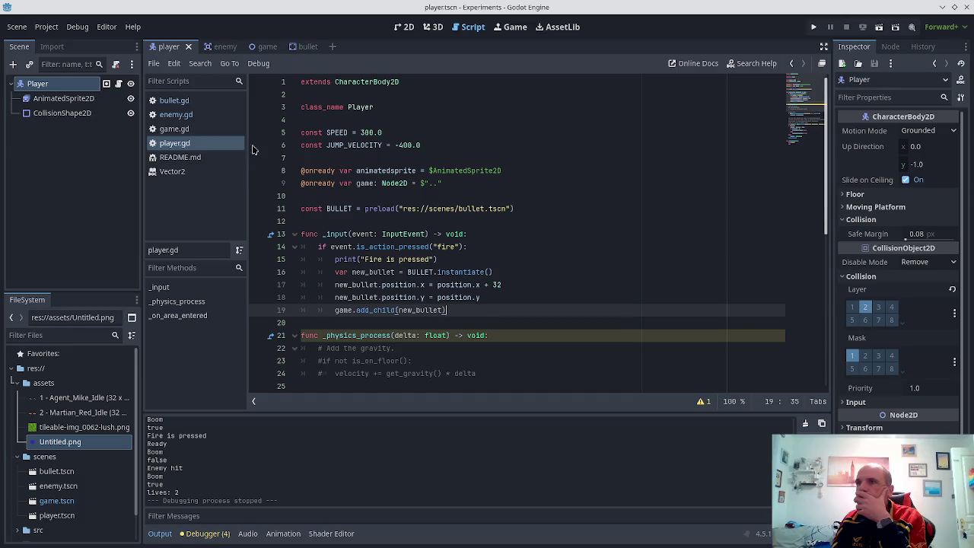
click(195, 160)
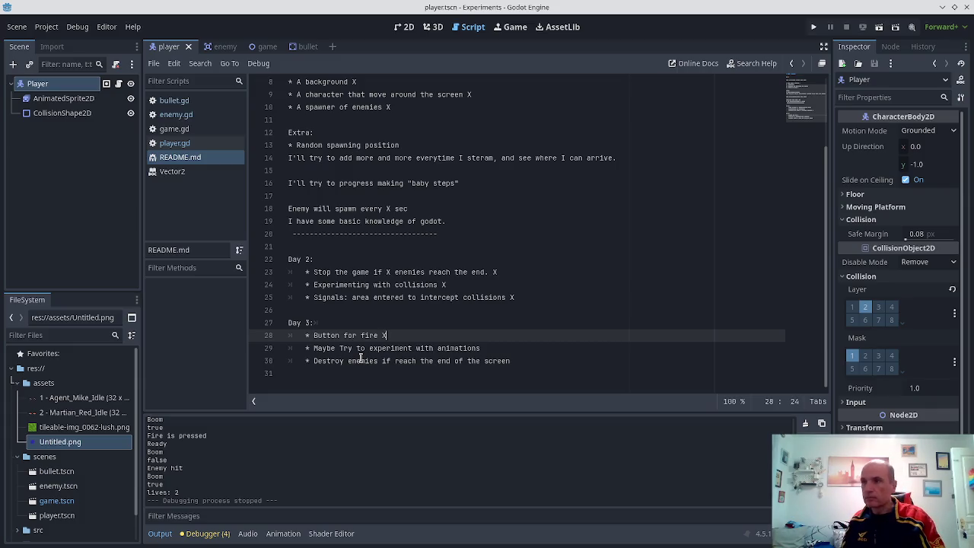
- Mark the Day 3 screen-edge item done, add "* Destroy the enemy if hit", and save README.md
key(Down)
key(Down)
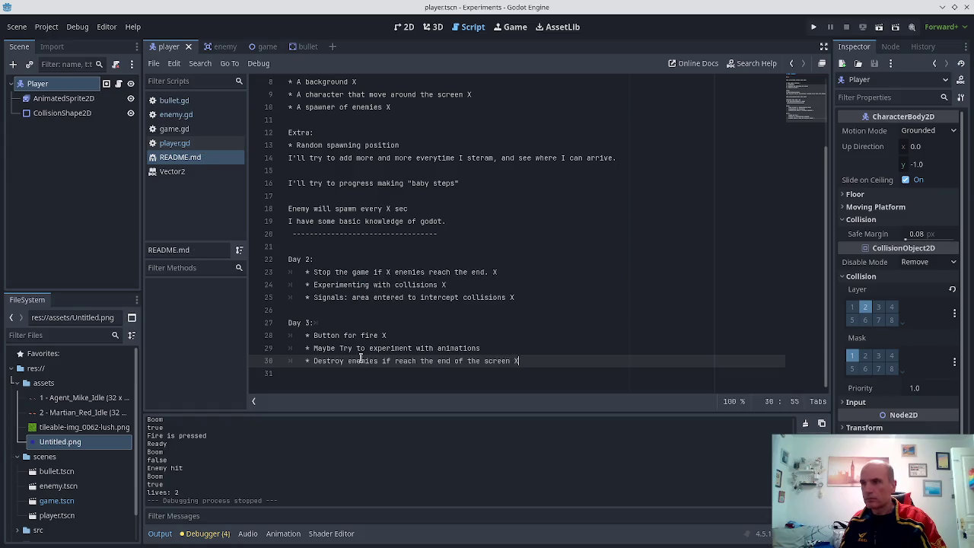
key(Return)
text(* Destroy the enemy if hit)
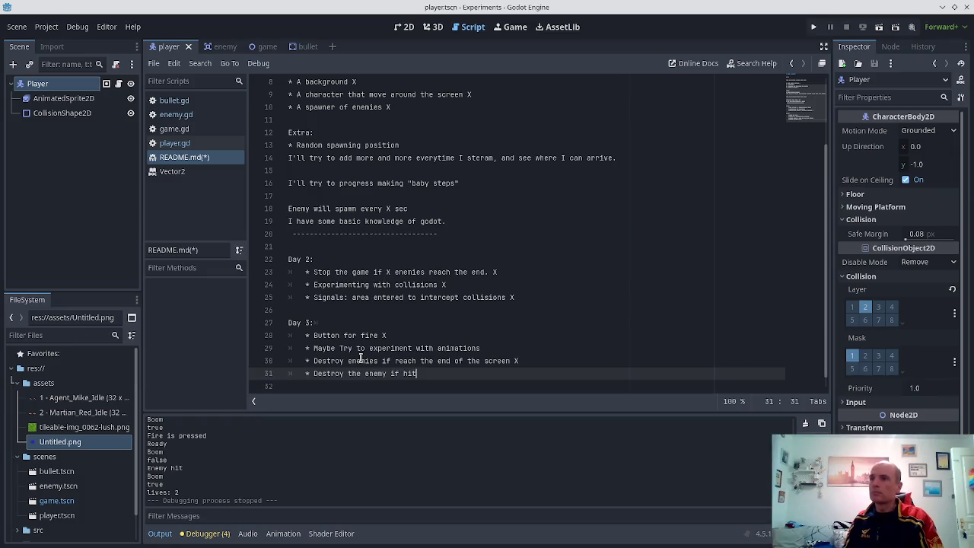
key(ctrl+s)
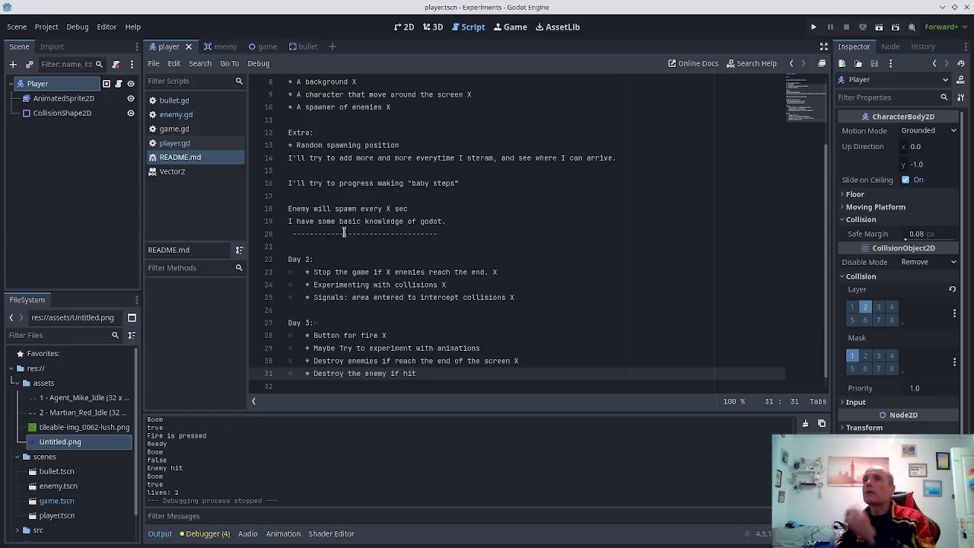
- From the bullet scene, run the game, pause and restart it, then close the game window
click(302, 48)
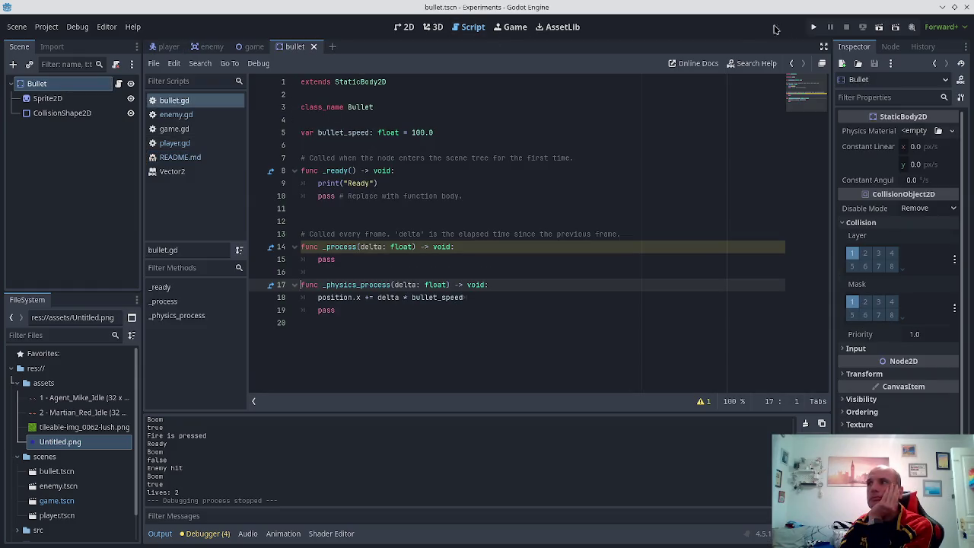
click(812, 29)
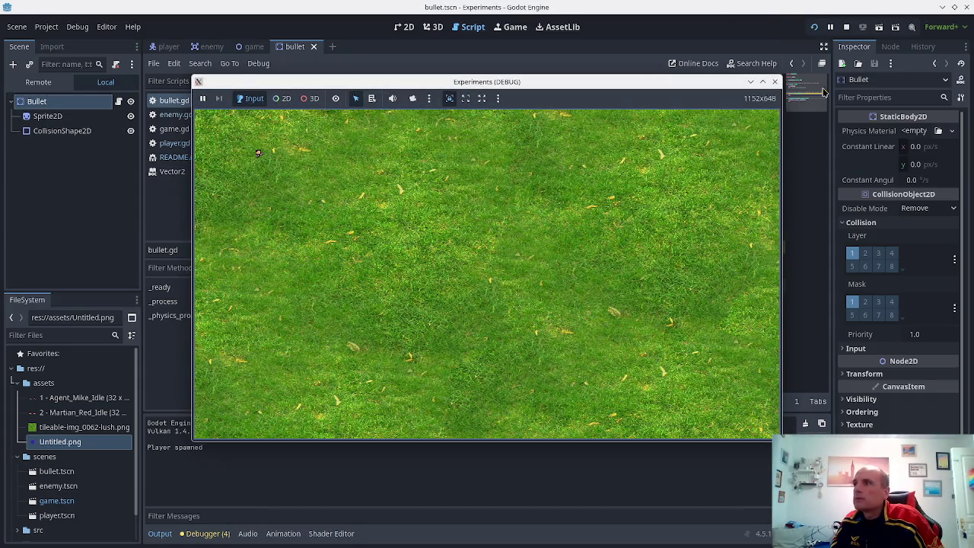
click(831, 25)
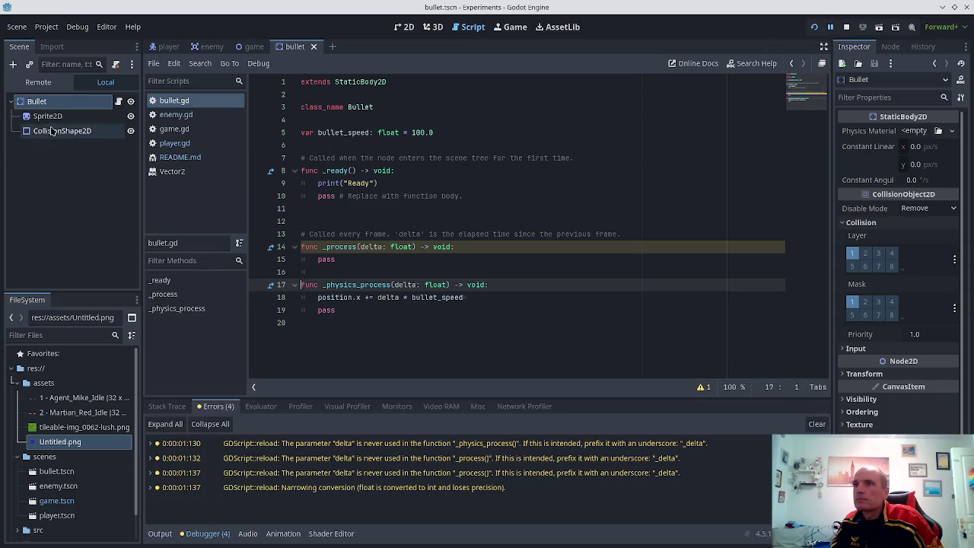
click(176, 114)
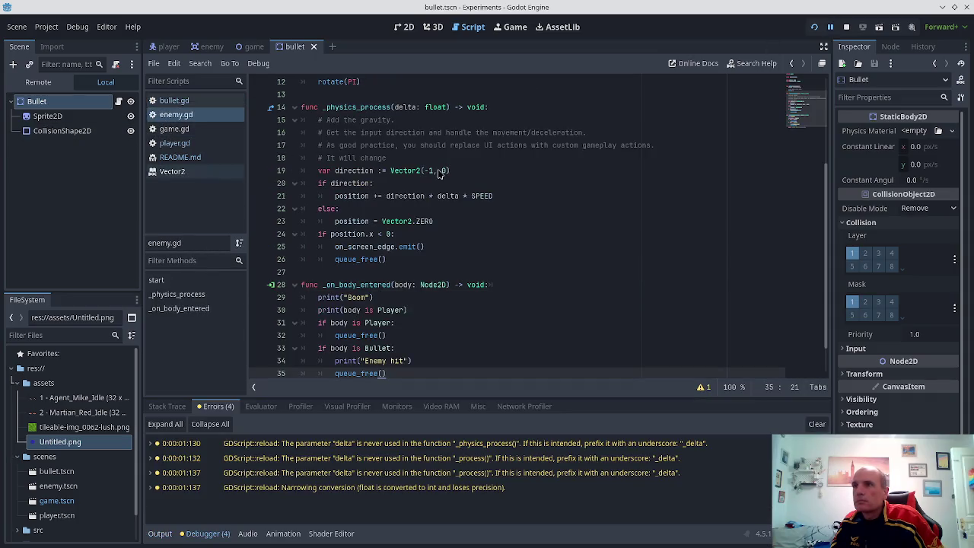
scroll(489, 228, down, 1)
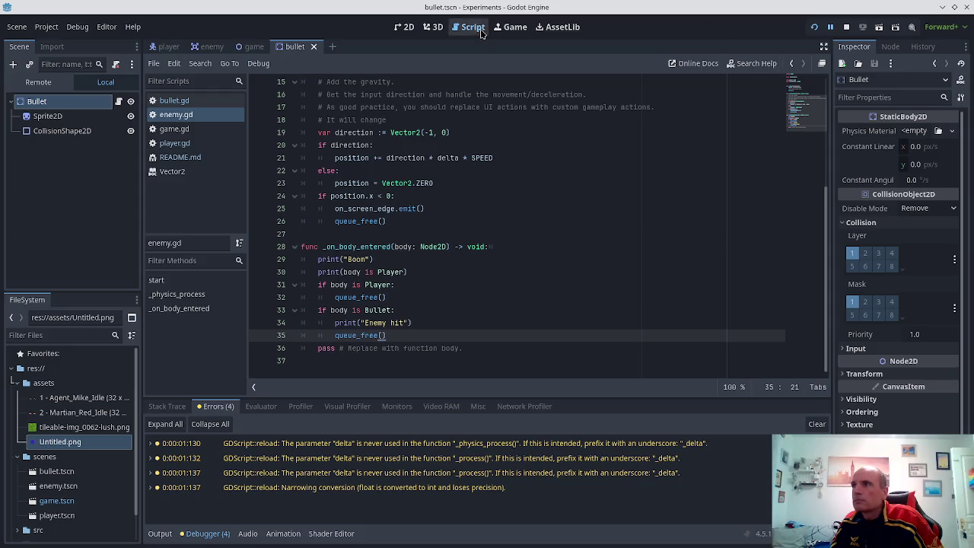
click(815, 27)
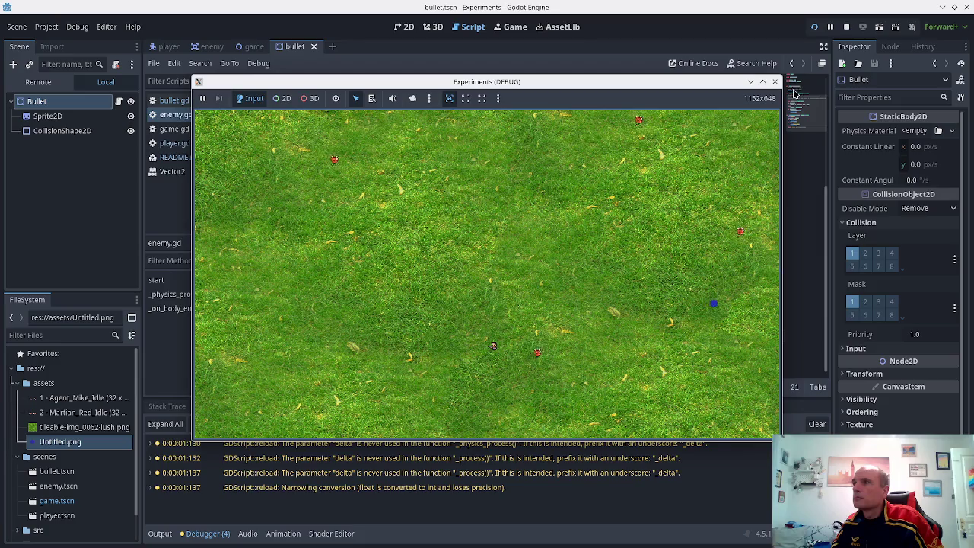
click(775, 82)
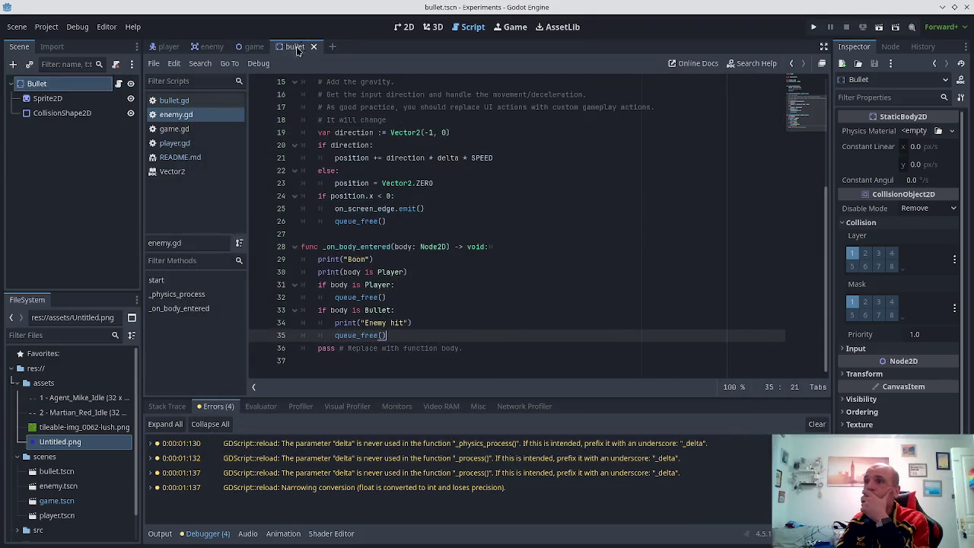
- Review the Bullet's signals and game.gd, then return to enemy.gd's _on_body_entered handler
click(207, 47)
scroll(440, 290, up, 5)
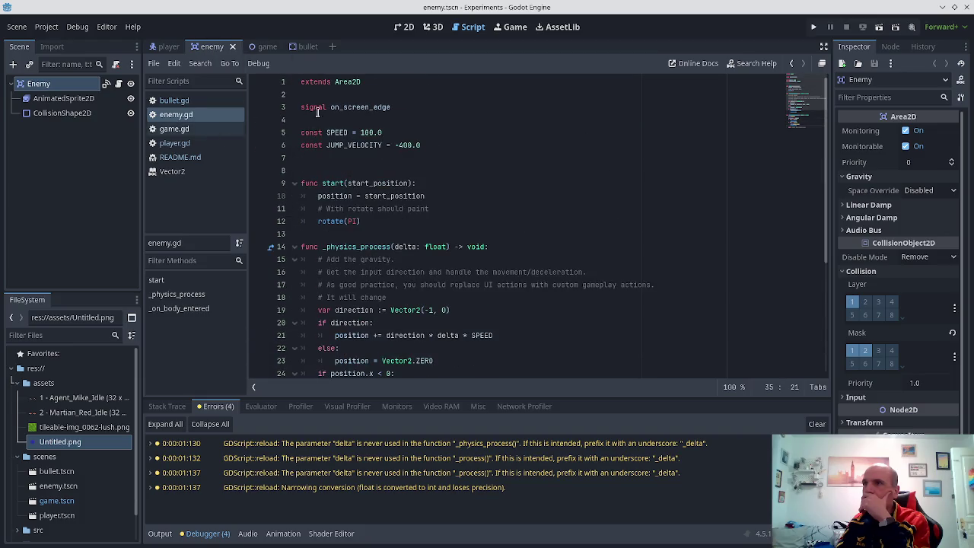
click(304, 47)
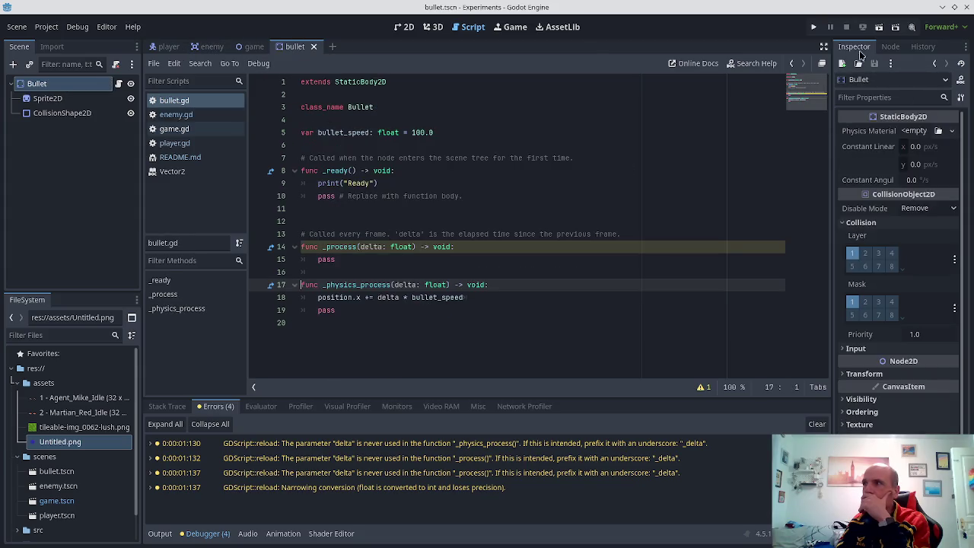
click(884, 46)
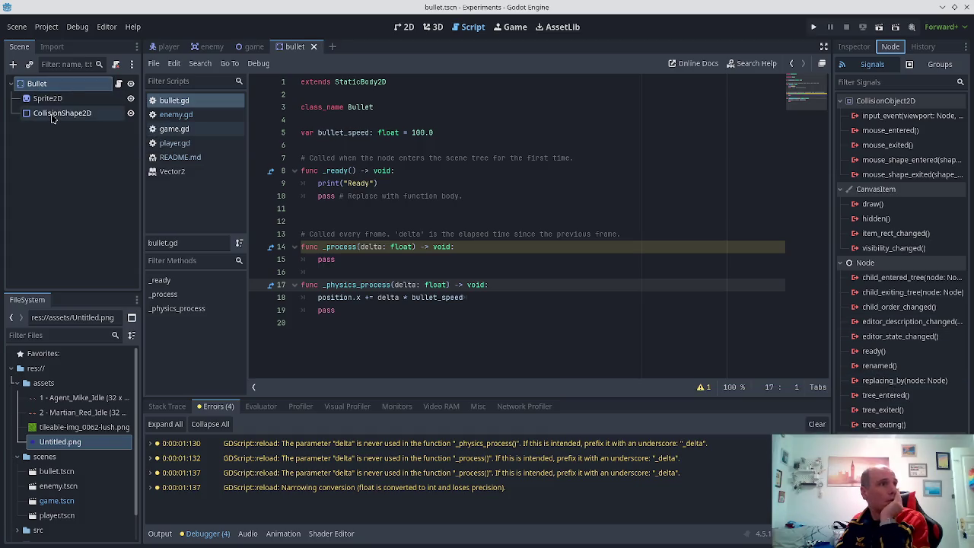
click(408, 105)
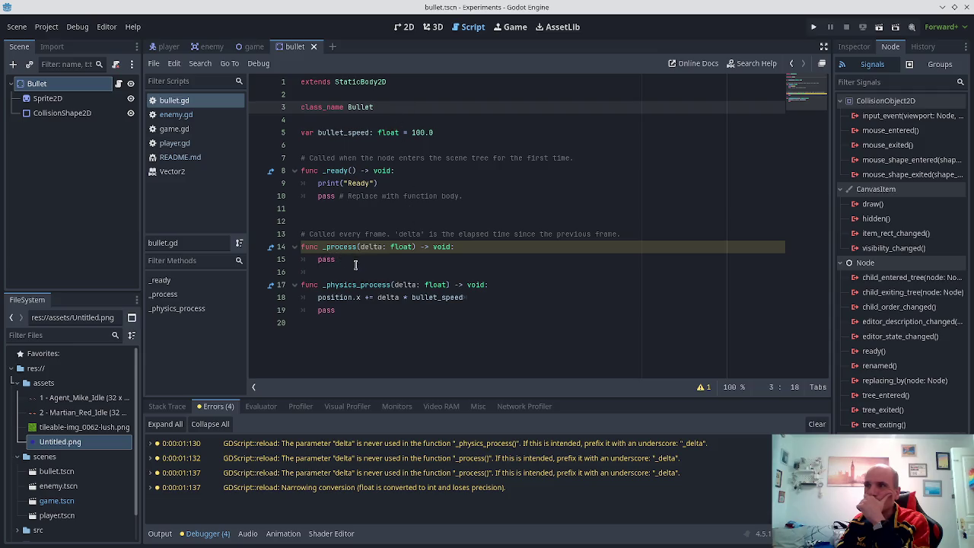
click(253, 46)
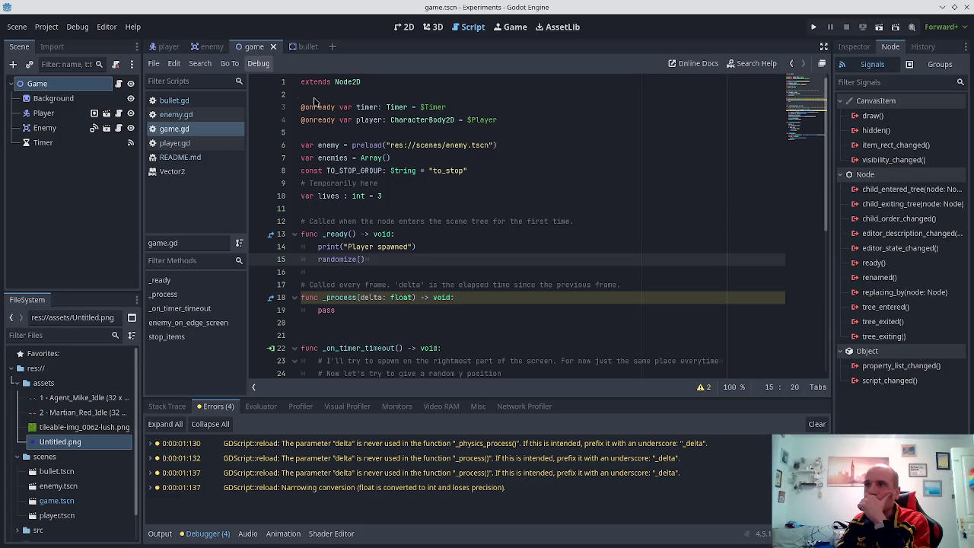
scroll(407, 191, down, 4)
scroll(372, 264, down, 3)
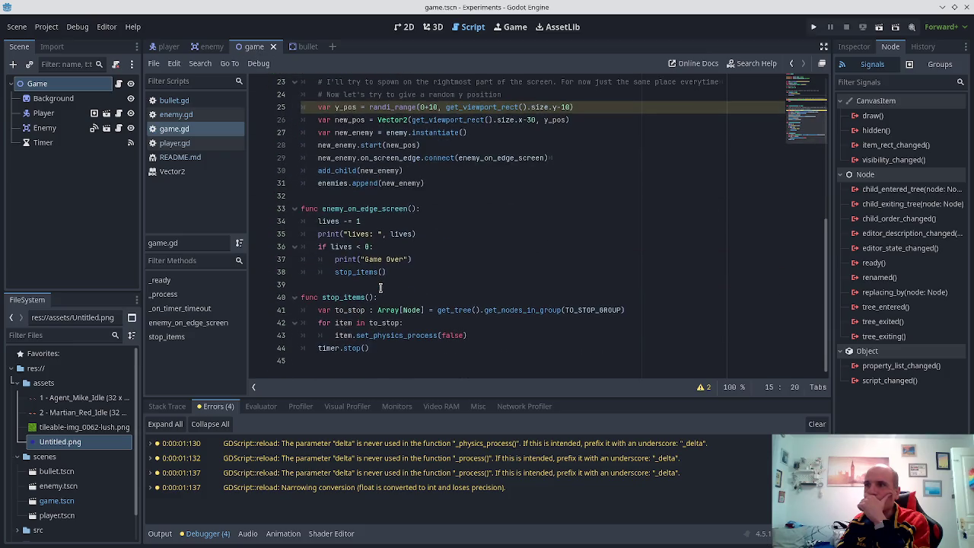
scroll(382, 272, up, 3)
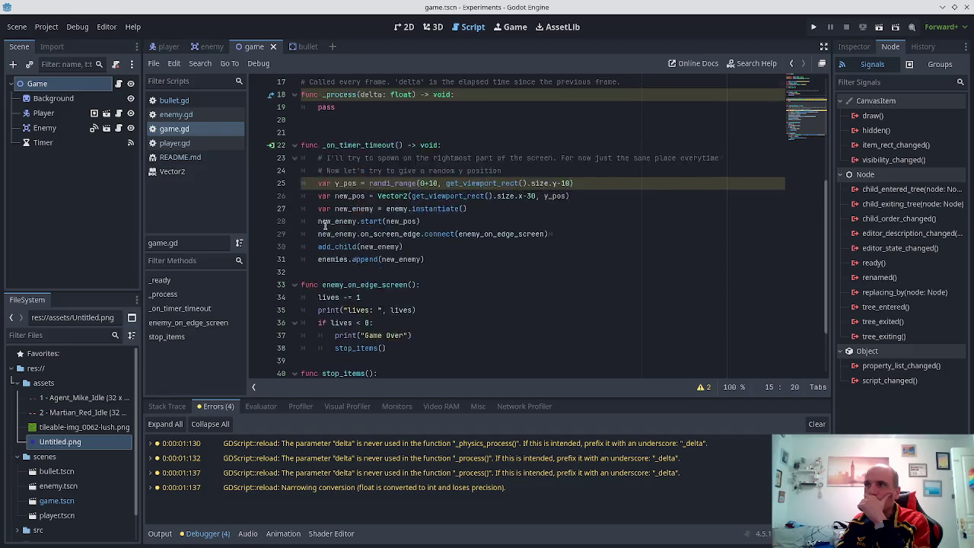
click(207, 49)
scroll(434, 258, down, 5)
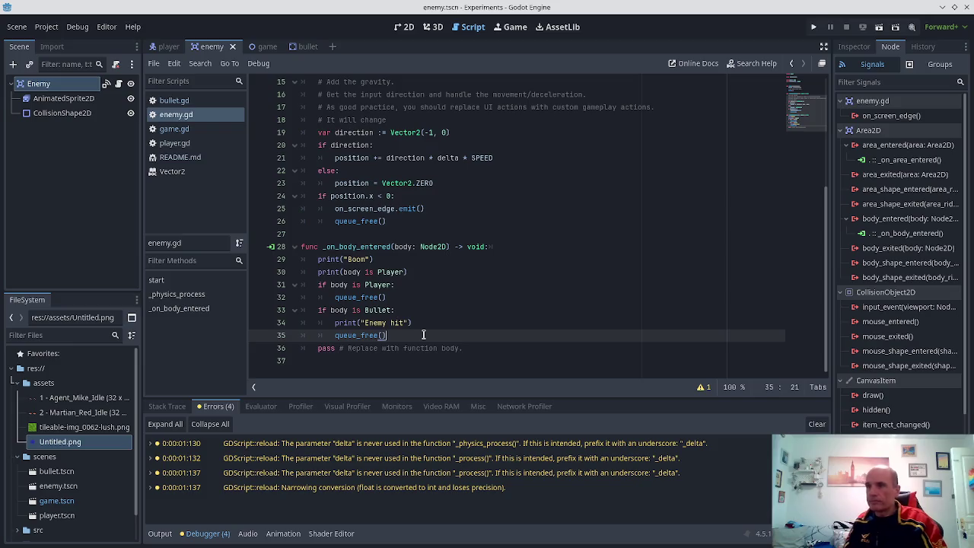
- Add body.queue_free() under the Bullet branch in _on_body_entered and save enemy.gd
key(Return)
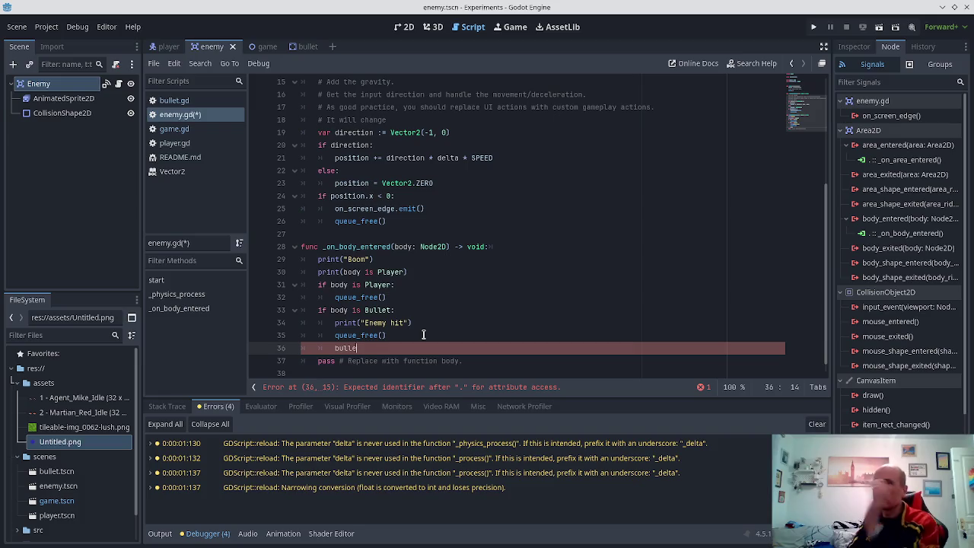
text(ody.)
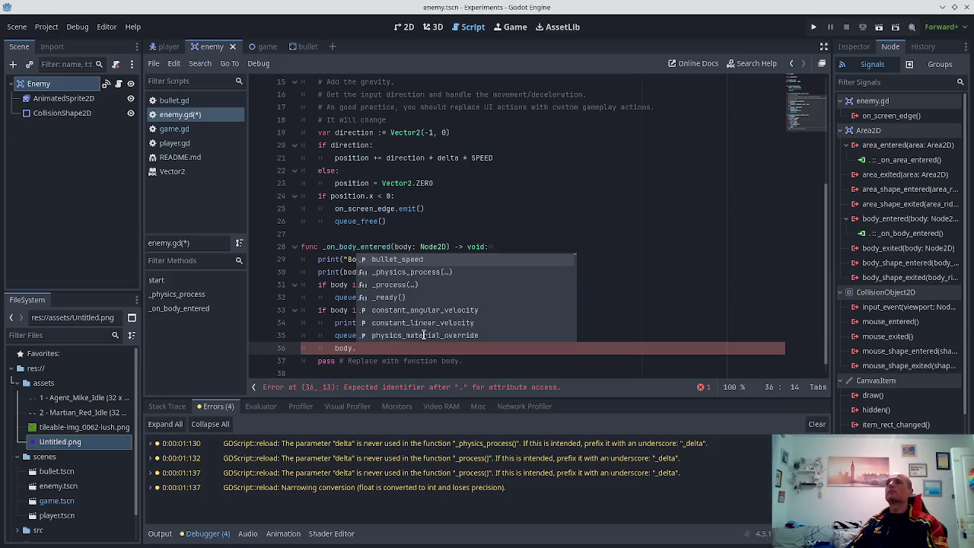
text(de)
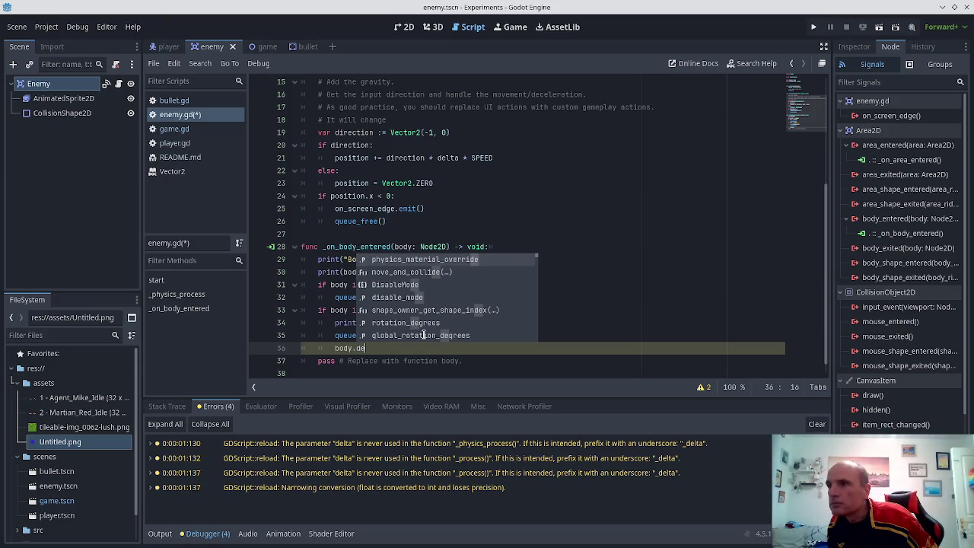
key(Down)
key(Down)
key(Down)
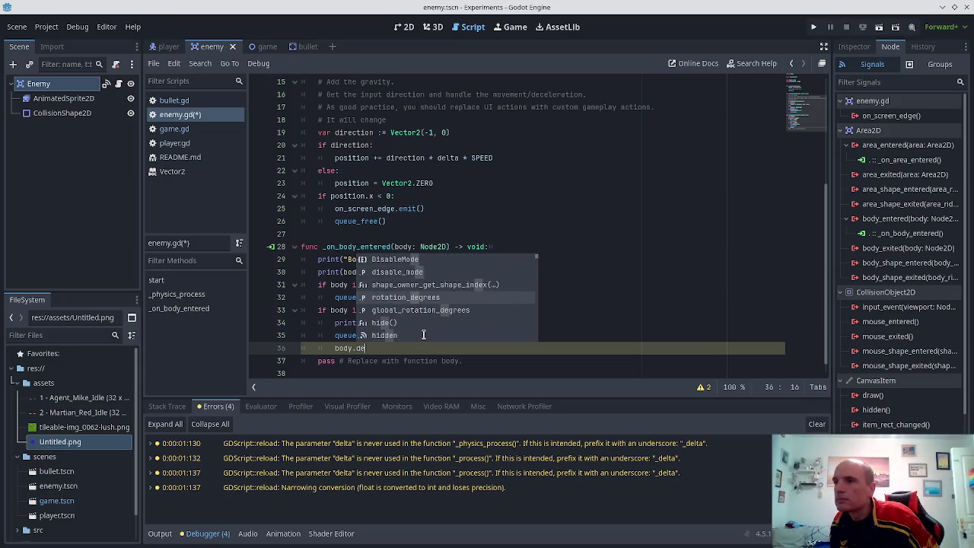
key(Down)
key(BackSpace)
key(BackSpace)
text(qu)
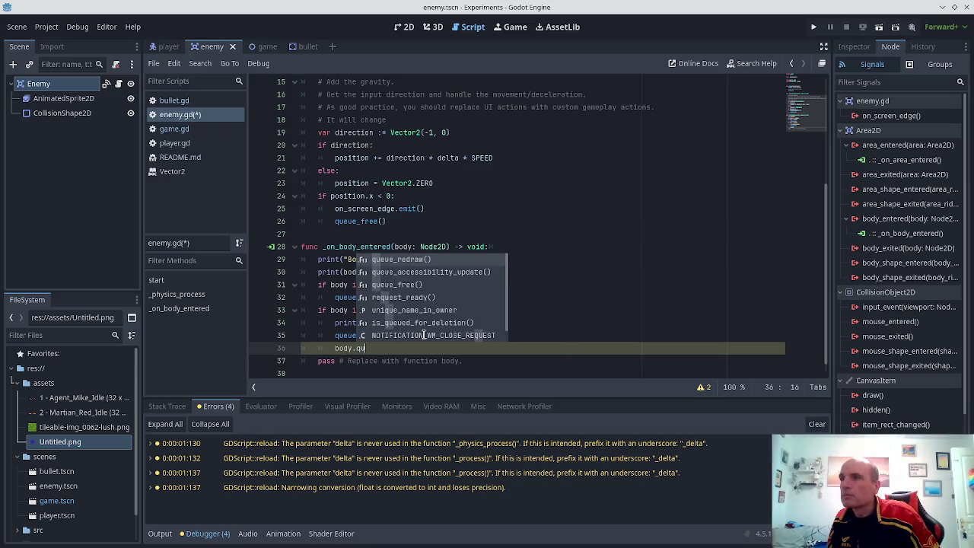
key(Down)
key(Down)
key(Return)
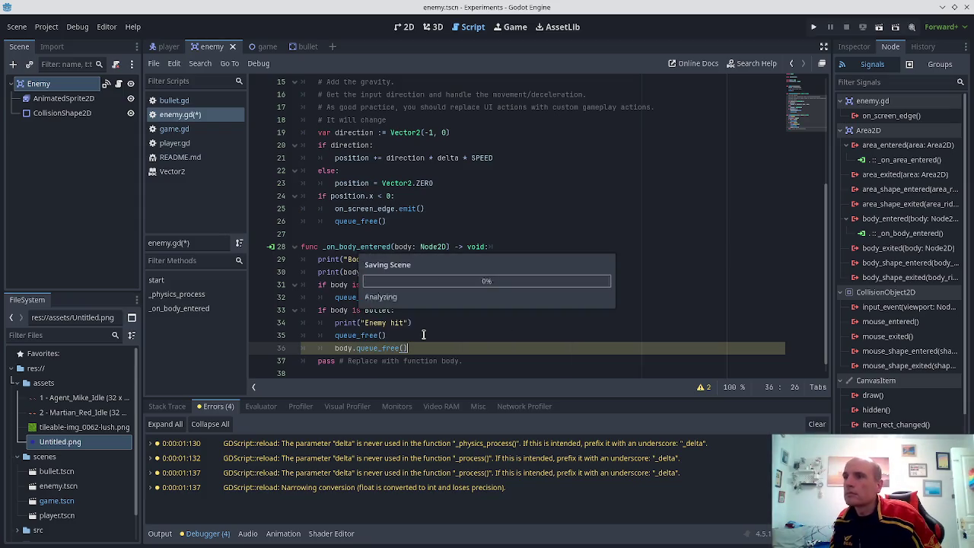
key(ctrl+s)
- Run the project, move toward an enemy, fire two bullets, then stop the game
click(813, 26)
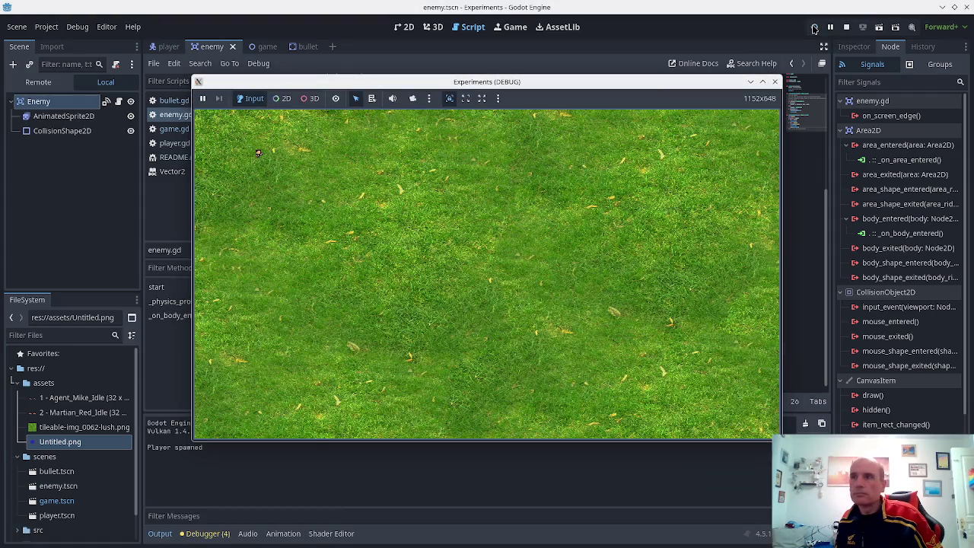
key(Right)
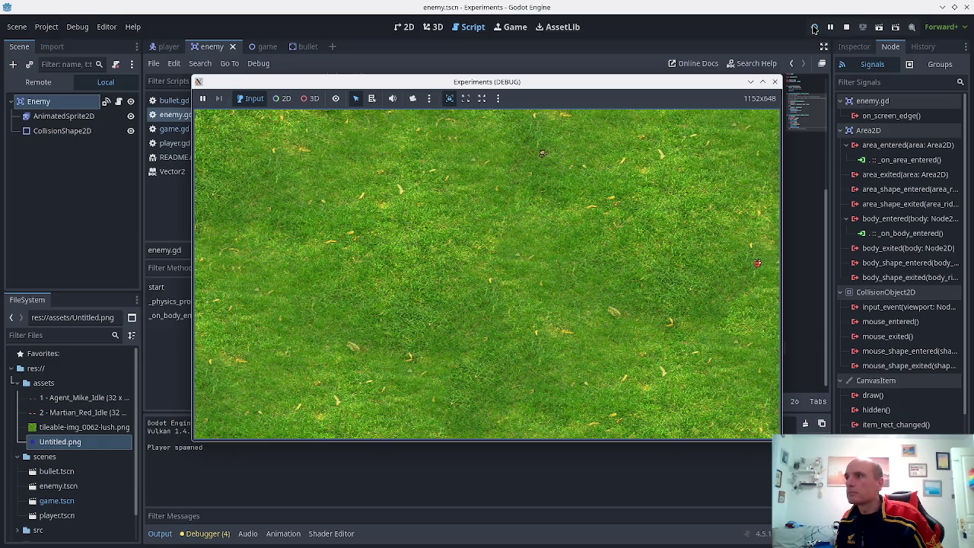
key(Down)
key(Down)
key(space)
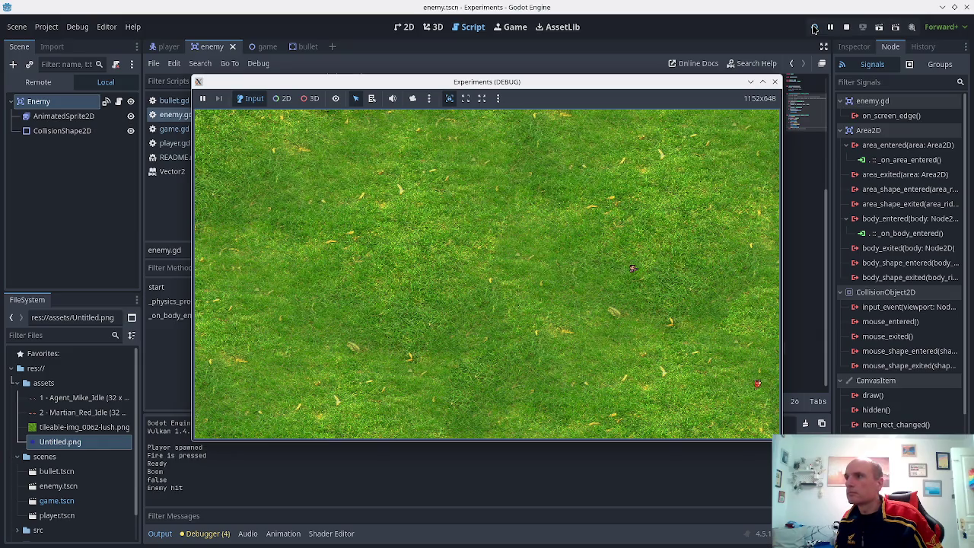
key(space)
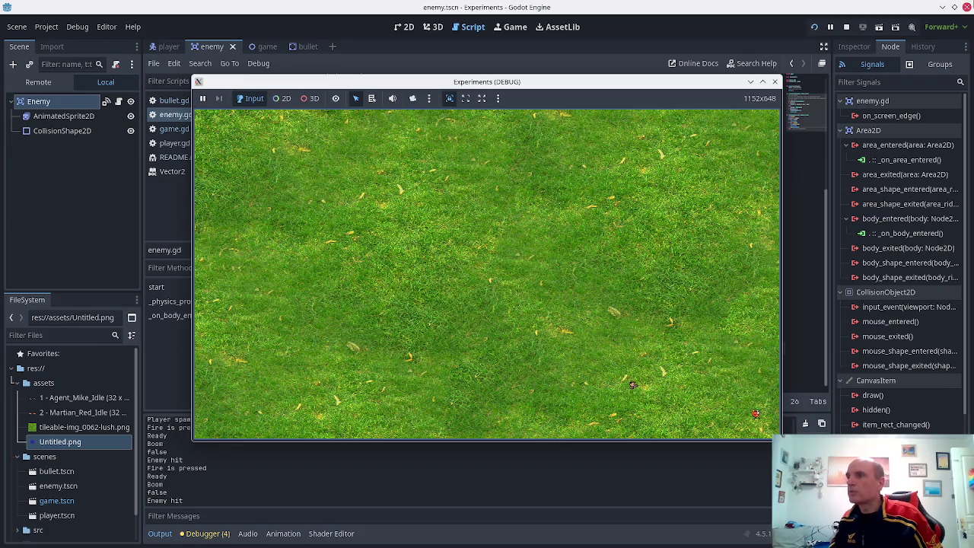
click(775, 81)
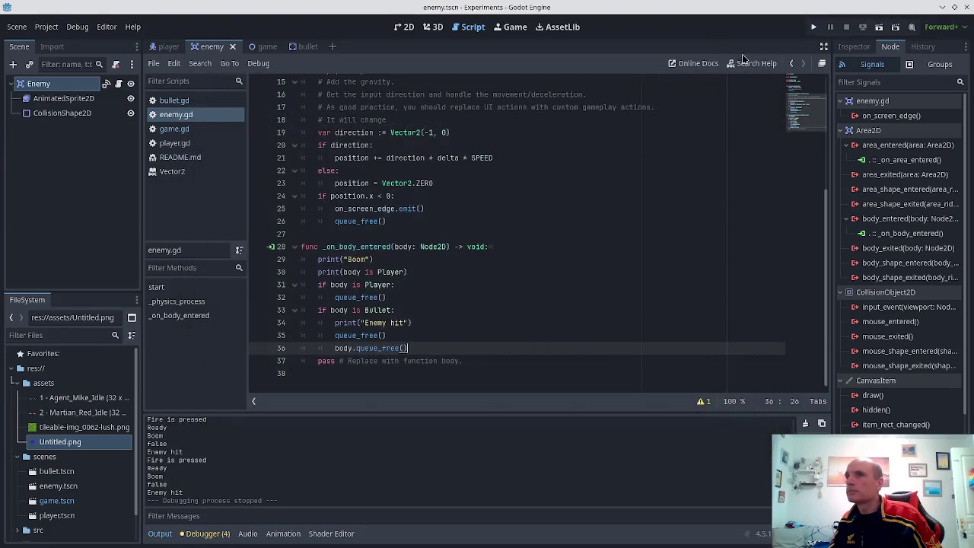
- Review game.gd in the game scene, including the Game node's options and the on_screen_edge connect line
click(169, 46)
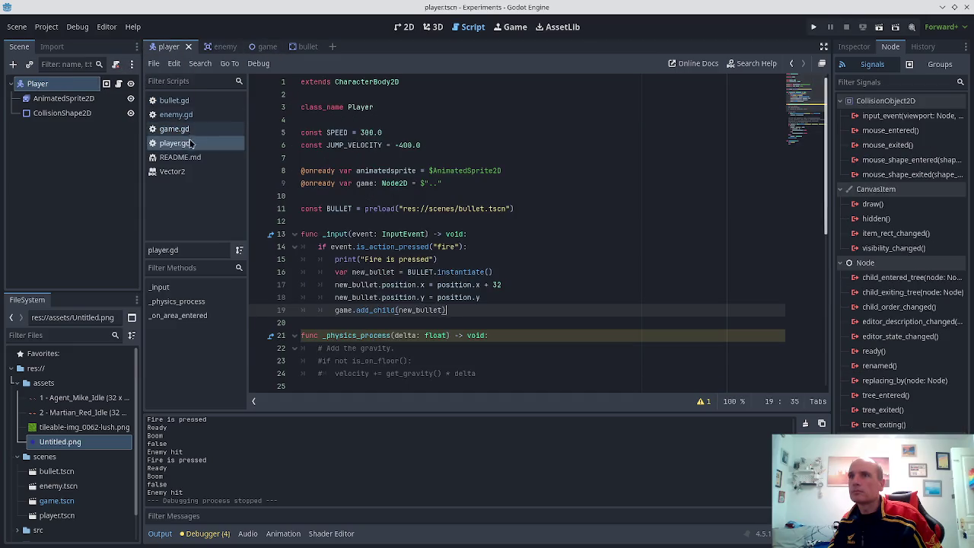
click(266, 48)
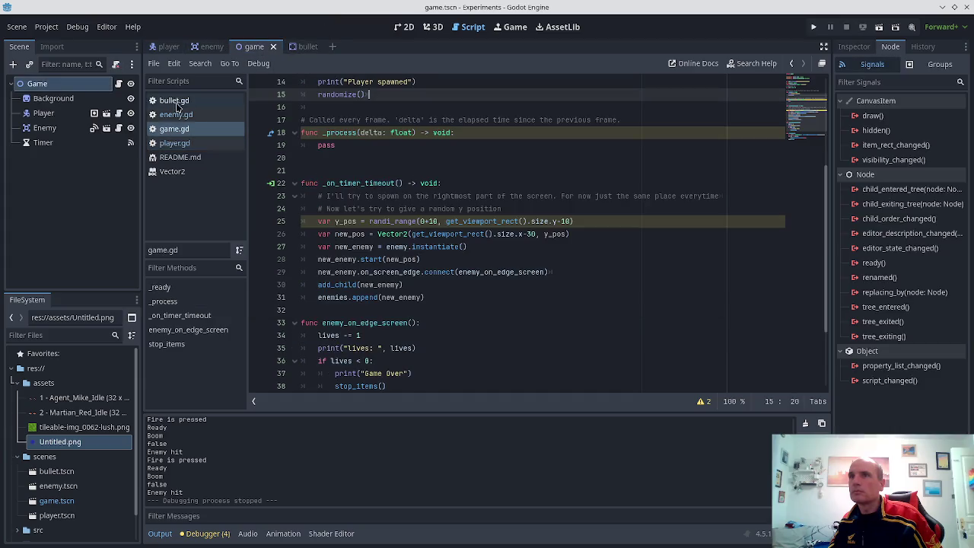
right_click(34, 87)
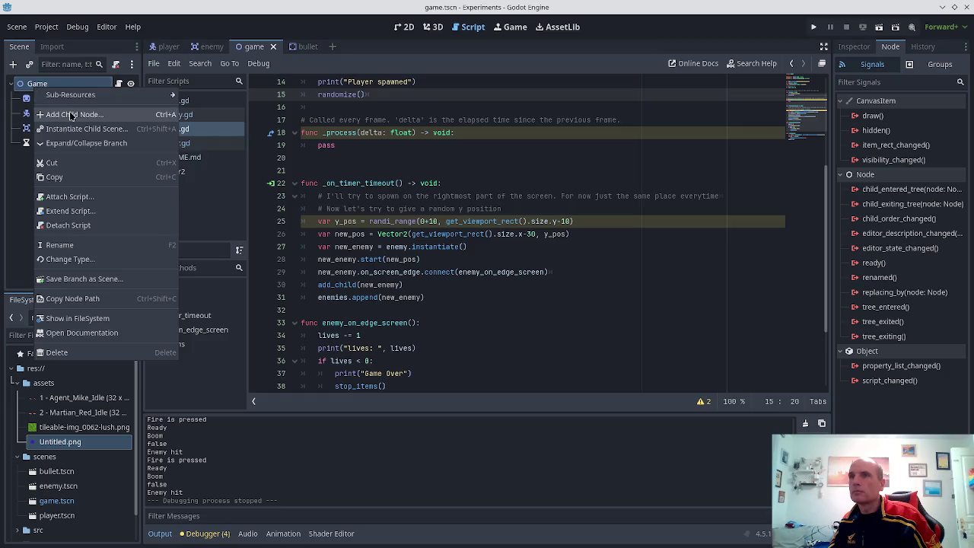
click(430, 133)
scroll(419, 126, down, 2)
scroll(434, 136, up, 3)
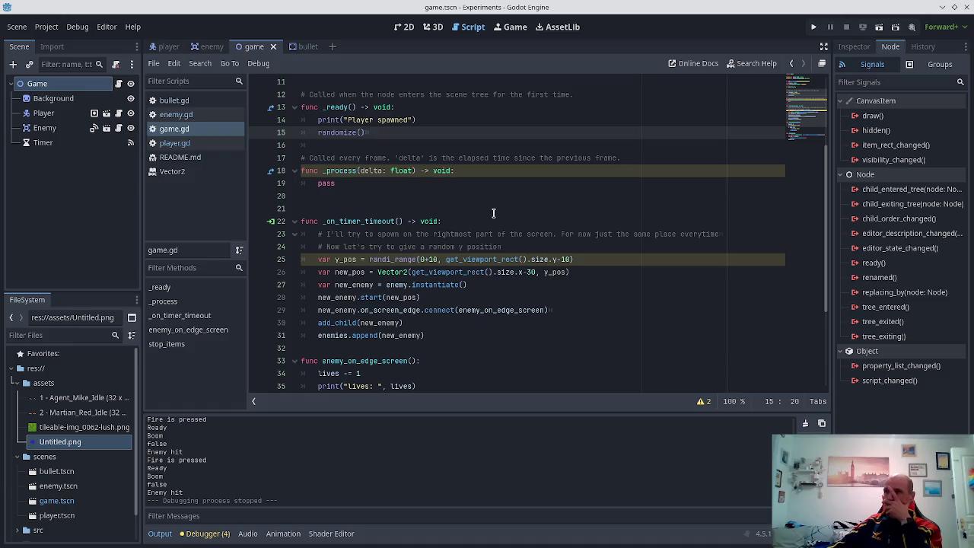
scroll(493, 211, down, 1)
click(498, 272)
scroll(488, 286, down, 3)
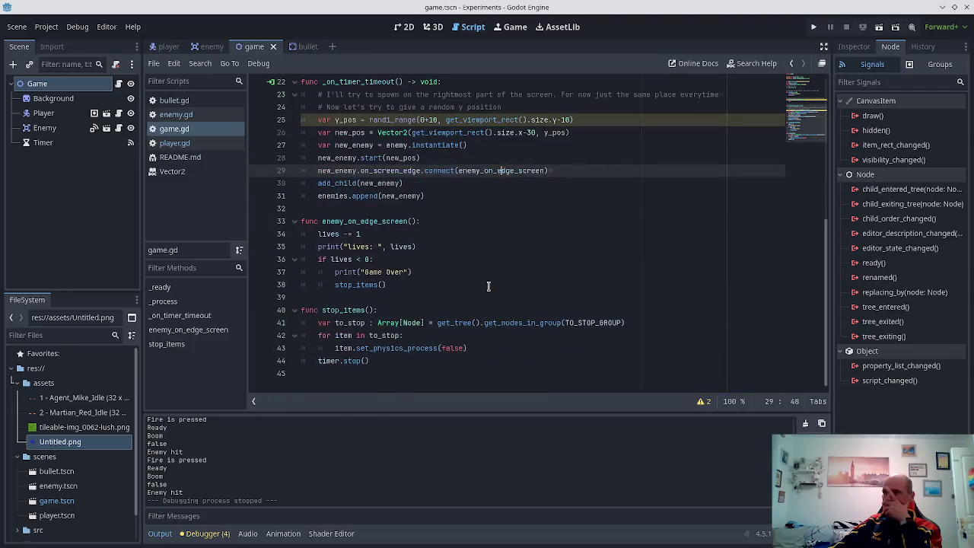
scroll(489, 286, up, 6)
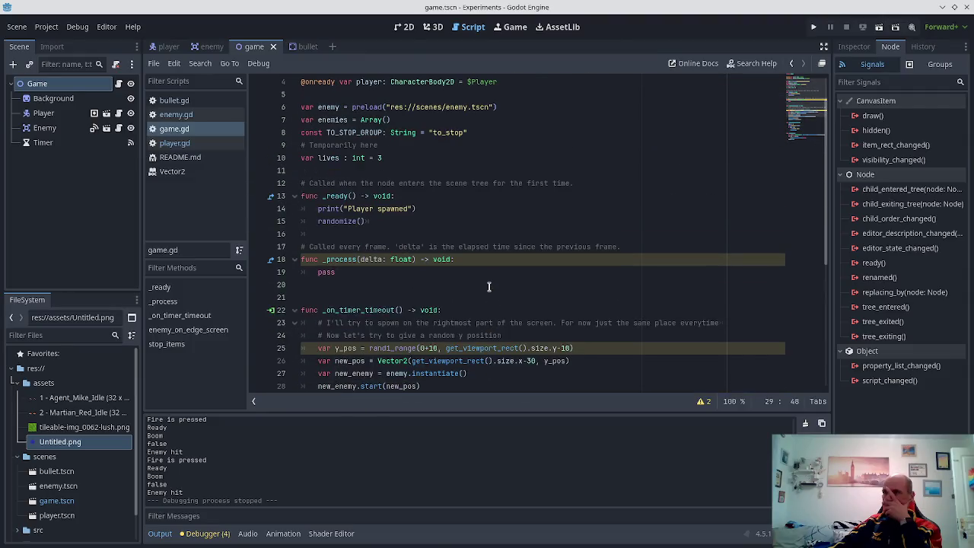
scroll(488, 286, up, 1)
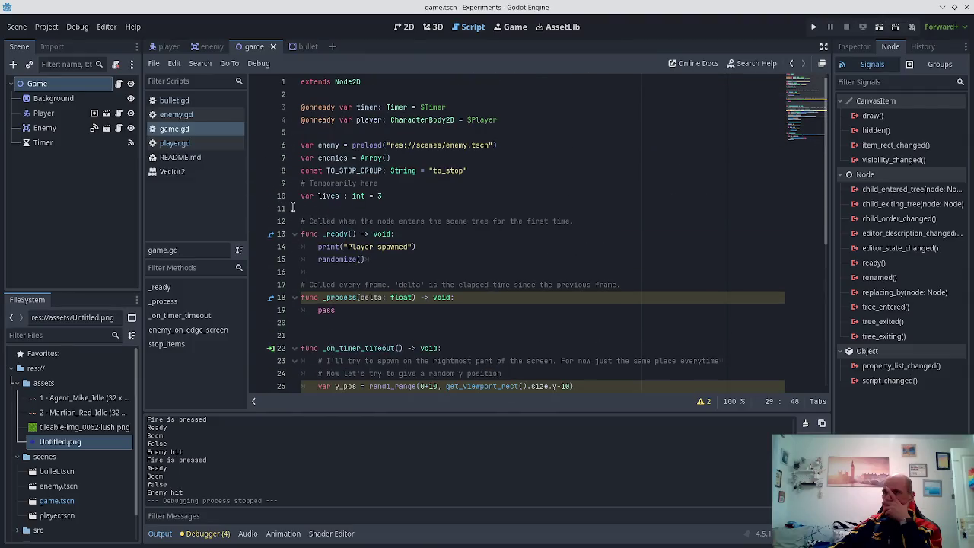
- Open enemy.gd at its top, on the empty line before start()
click(175, 118)
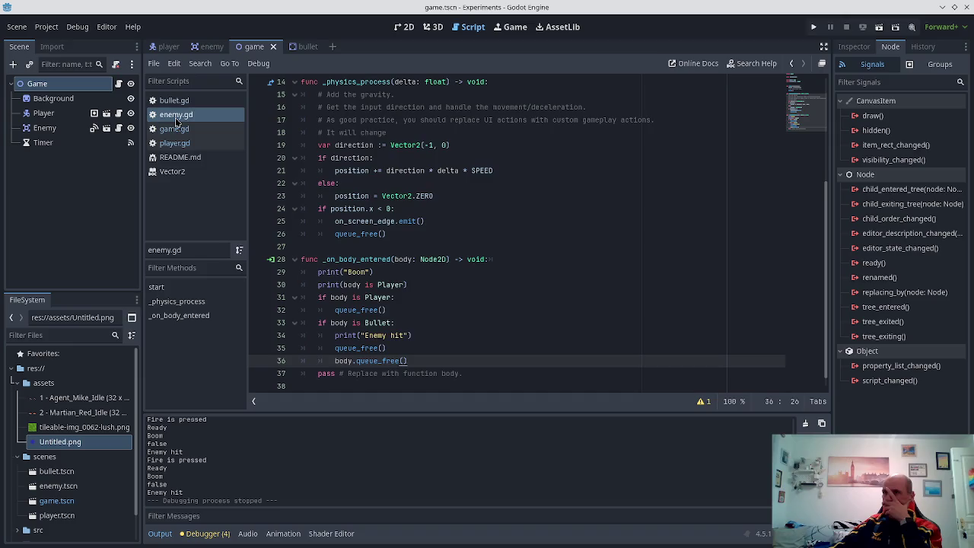
scroll(353, 223, up, 5)
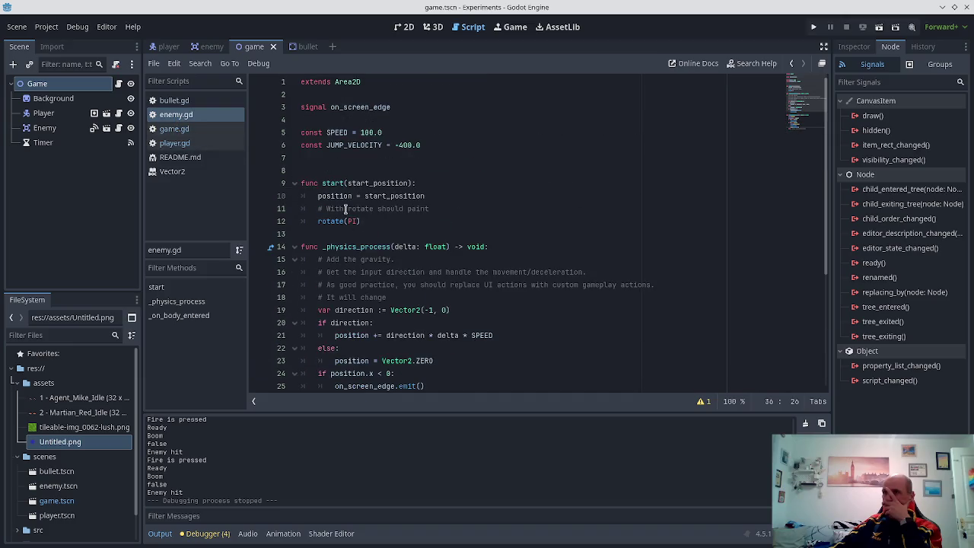
click(395, 172)
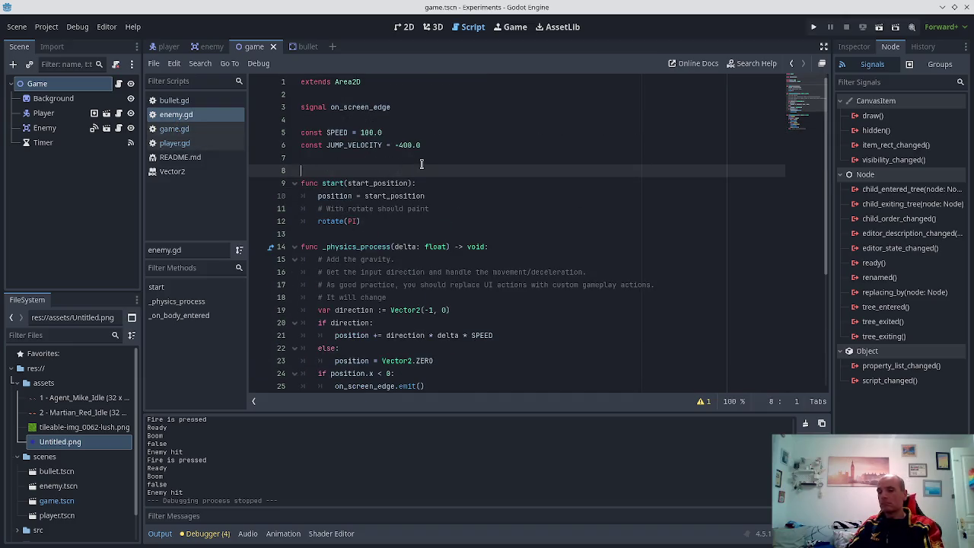
- Declare the enemy signal as on_die in enemy.gd and save
text(signal )
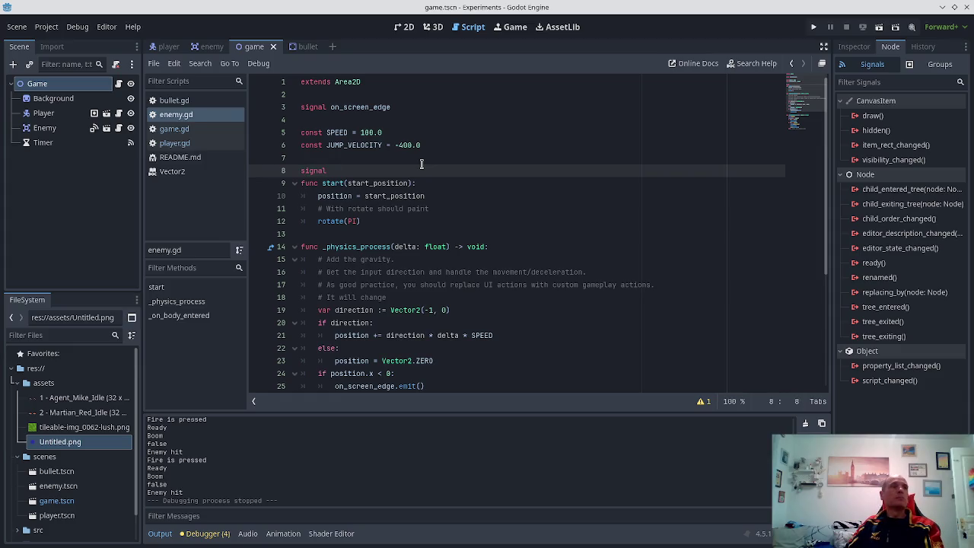
text(_on_enemy)
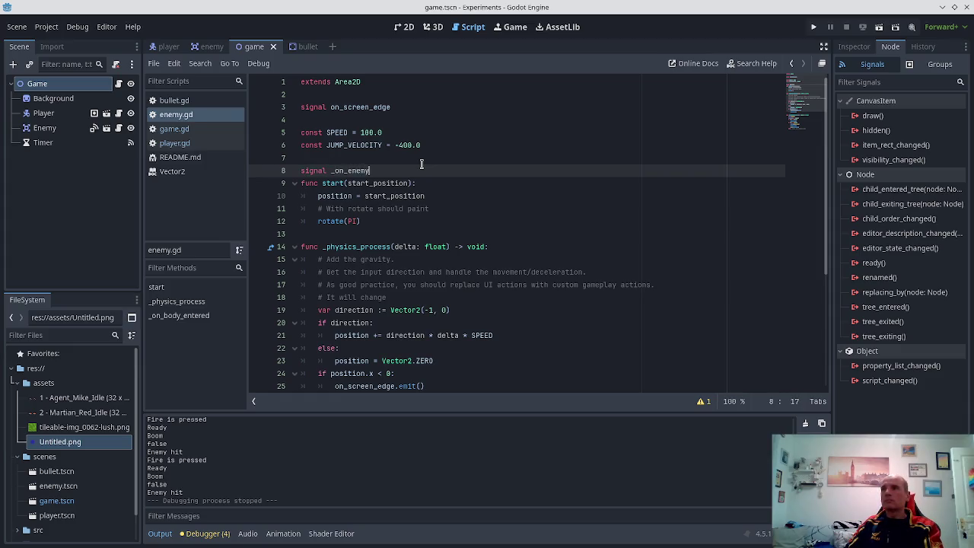
key(BackSpace)
key(BackSpace)
key(BackSpace)
text(on)
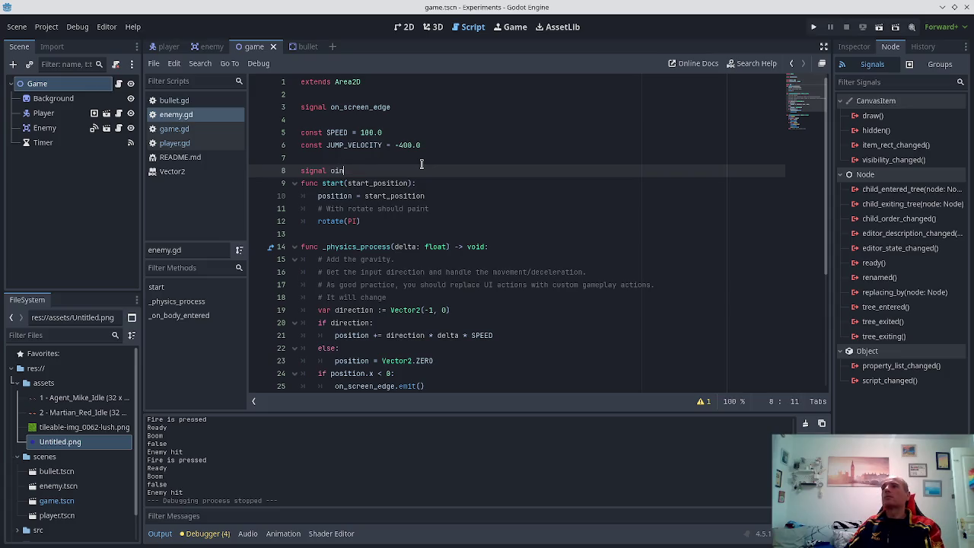
key(BackSpace)
key(BackSpace)
text(n_die)
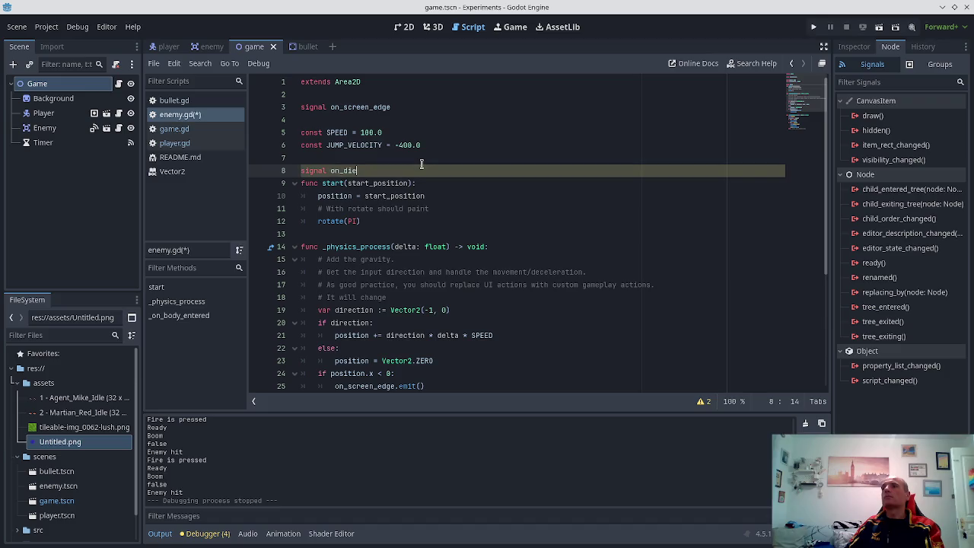
key(ctrl+s)
key(ctrl+End)
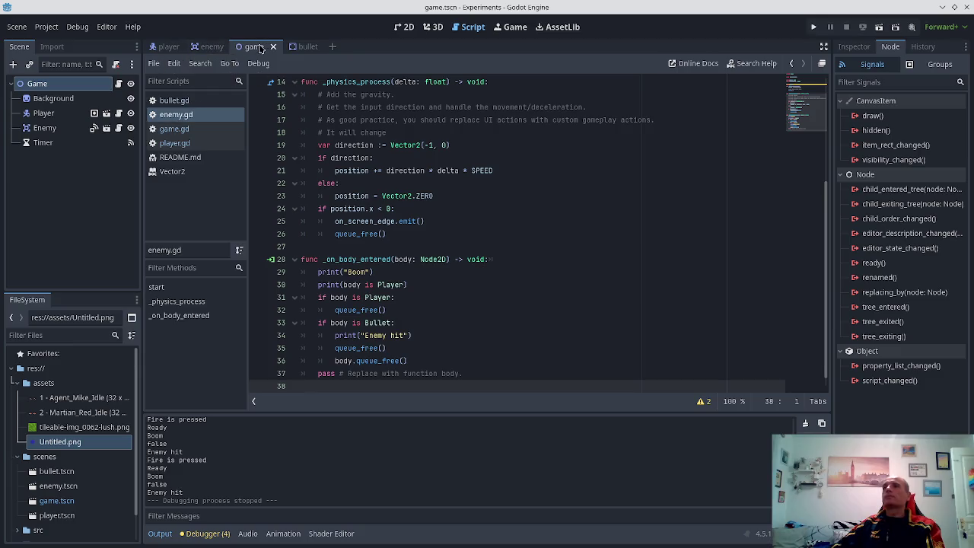
- In game.gd, add an _on_enemy_died() function after the spawn function
click(192, 128)
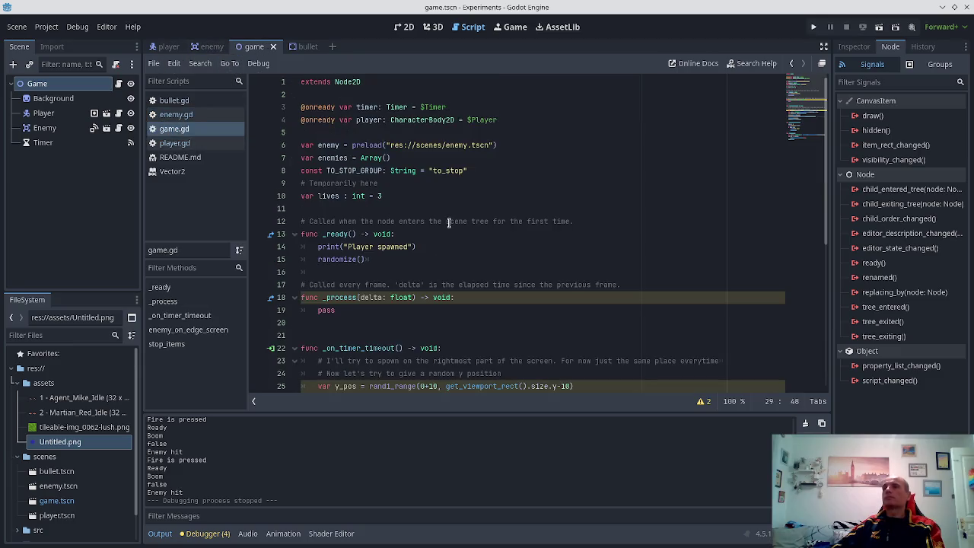
scroll(448, 222, down, 5)
scroll(441, 266, down, 2)
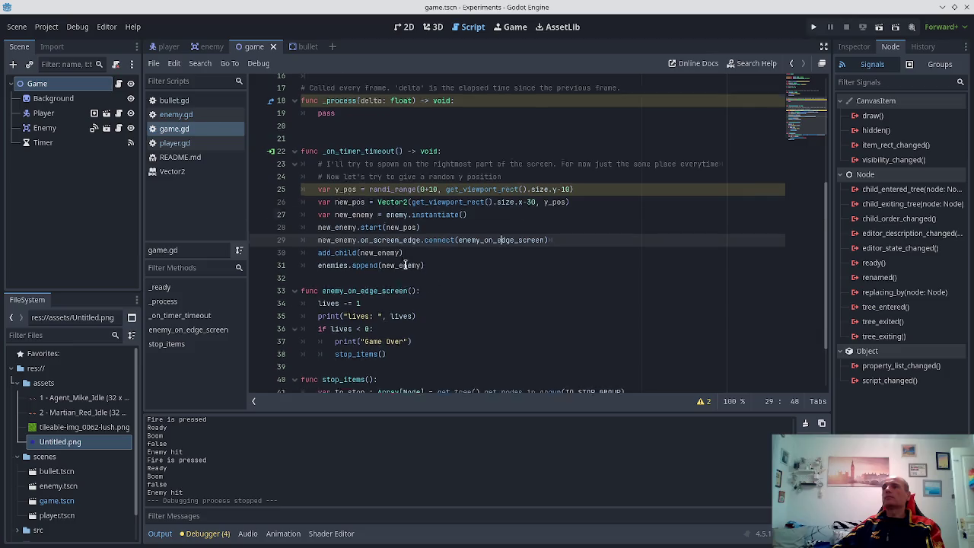
click(312, 207)
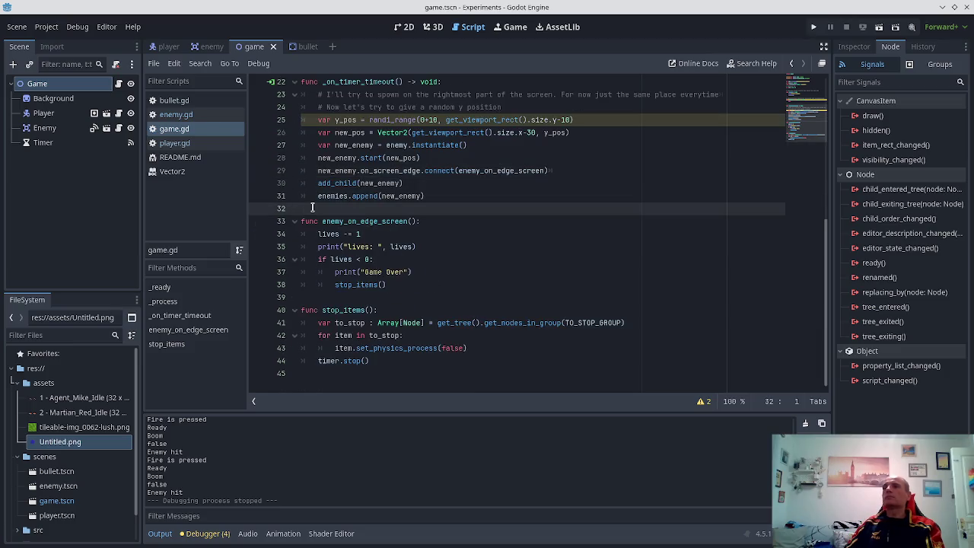
key(Return)
text(func _)
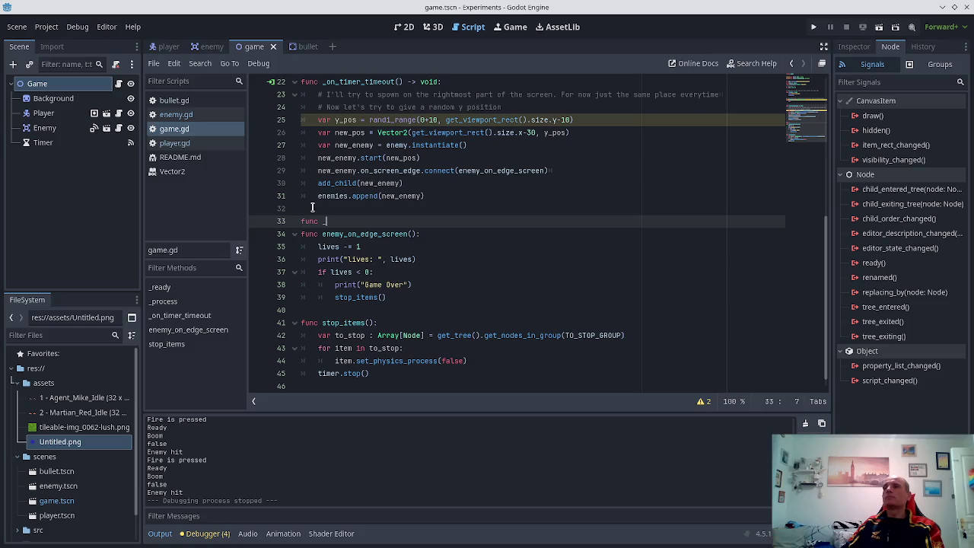
text(on_enemy_died():)
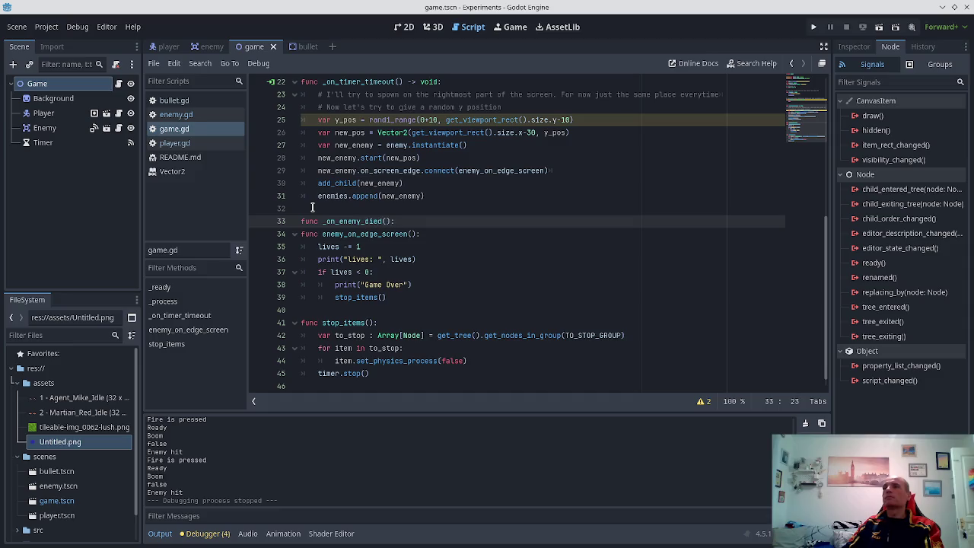
key(Return)
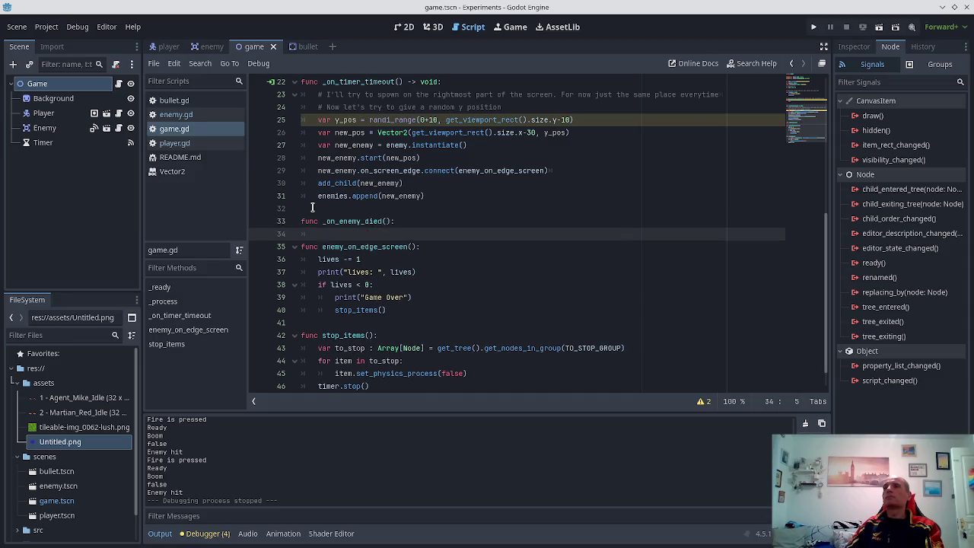
- Add a points = 0 variable below the TO_STOP_GROUP constant in game.gd
scroll(378, 259, up, 7)
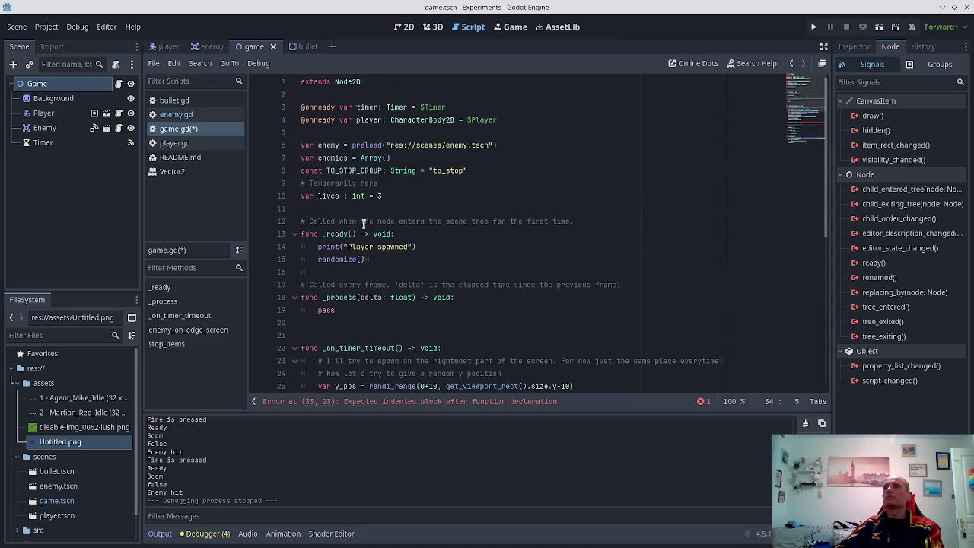
click(501, 164)
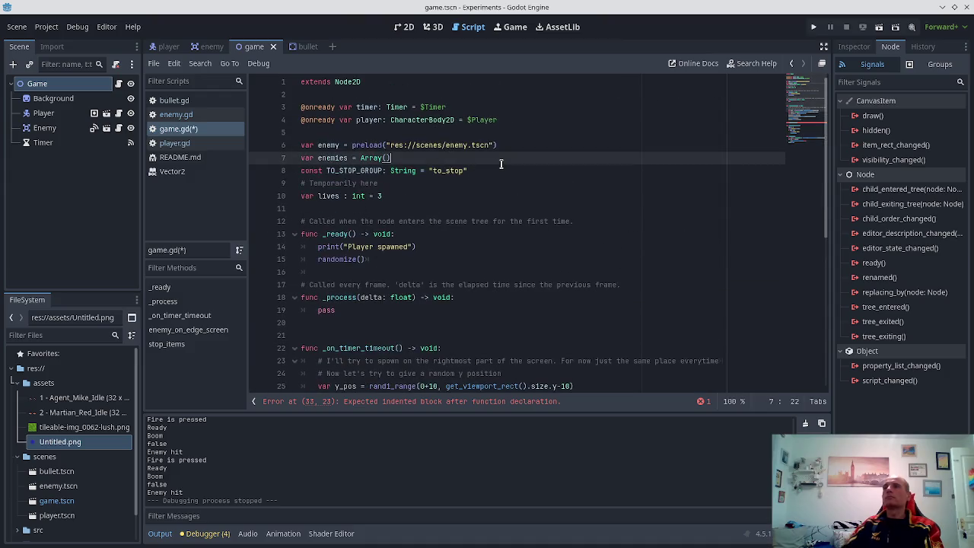
key(Down)
key(Return)
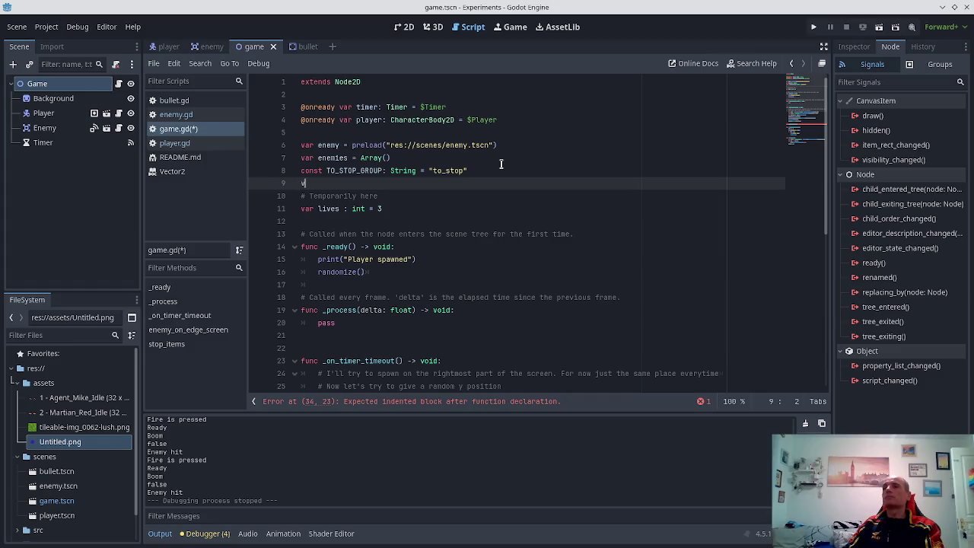
text(ar points = )
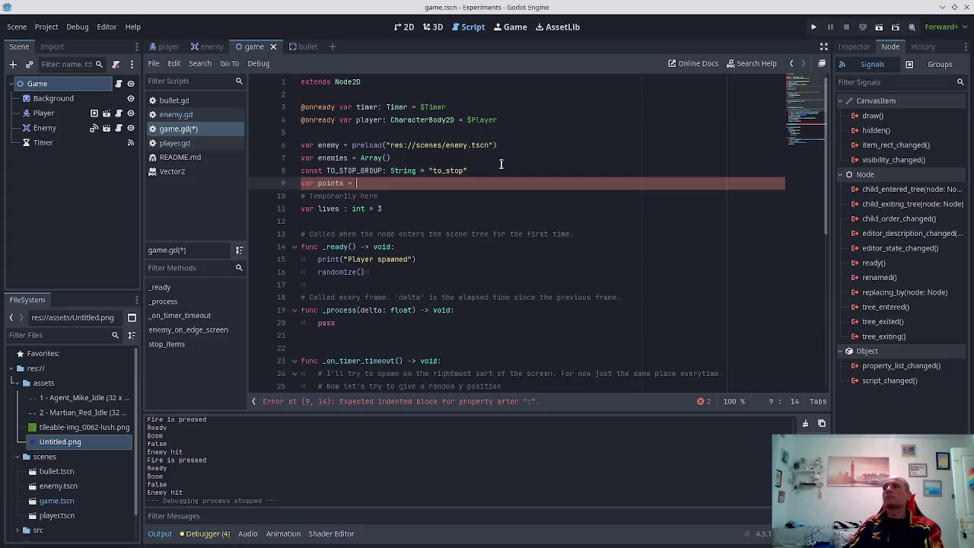
text(0)
- Make _on_enemy_died's body points = points + 1 and save game.gd
scroll(532, 152, down, 1)
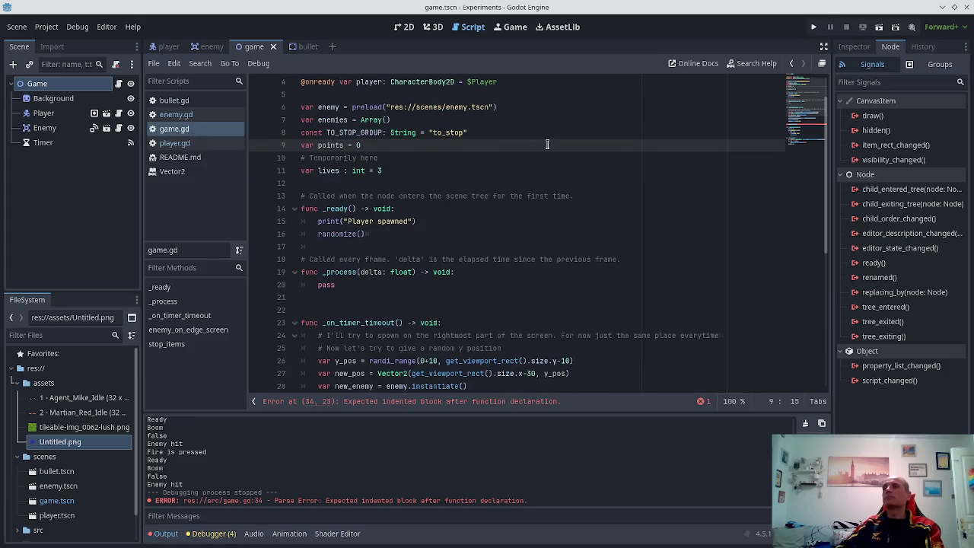
scroll(544, 153, down, 5)
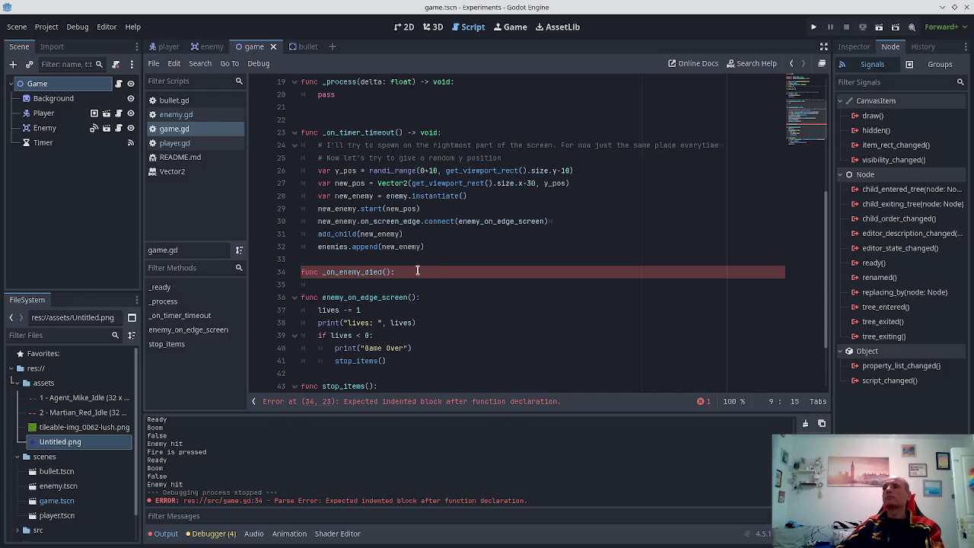
click(417, 270)
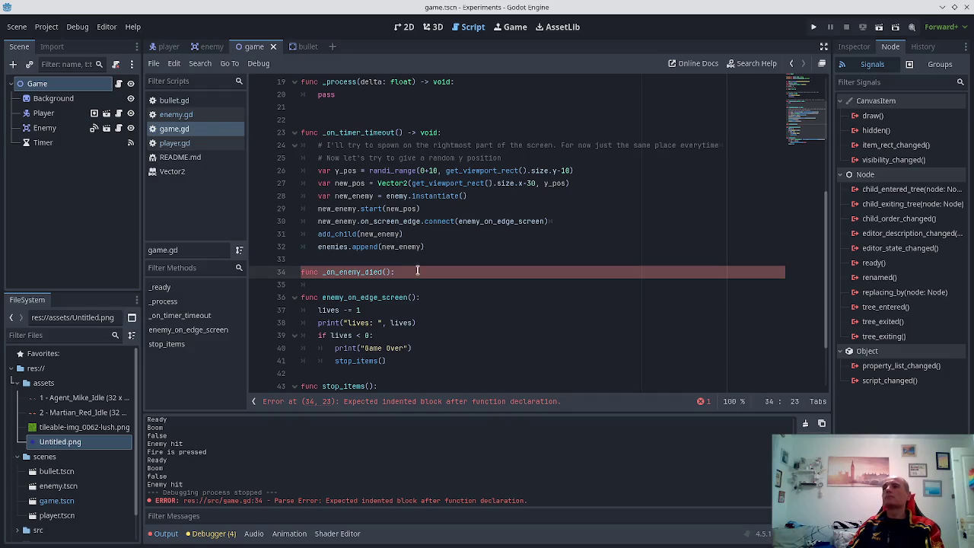
key(Return)
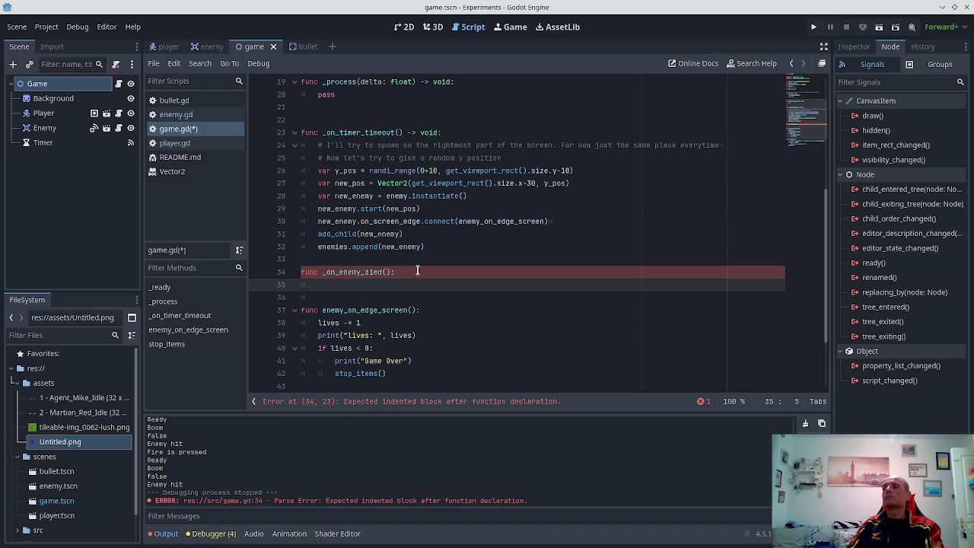
text(points +)
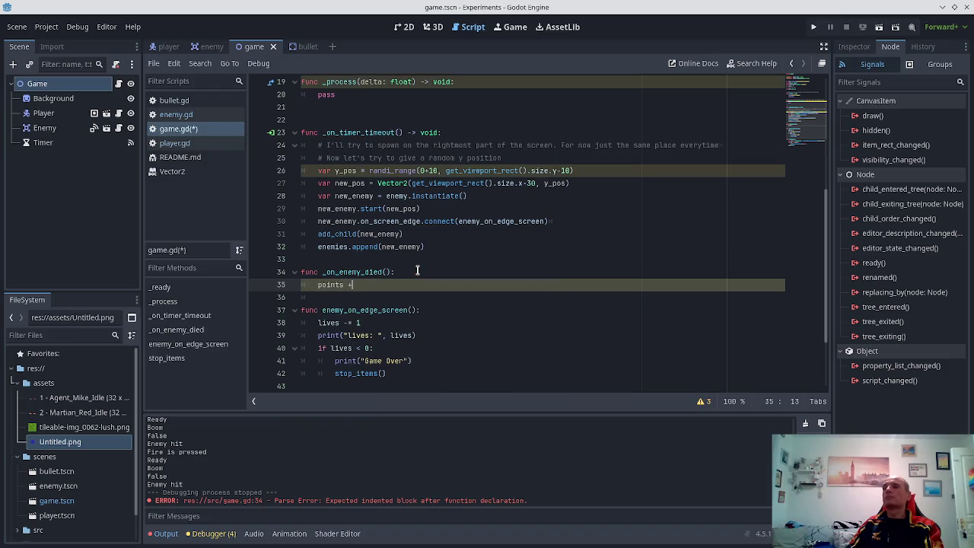
text(0)
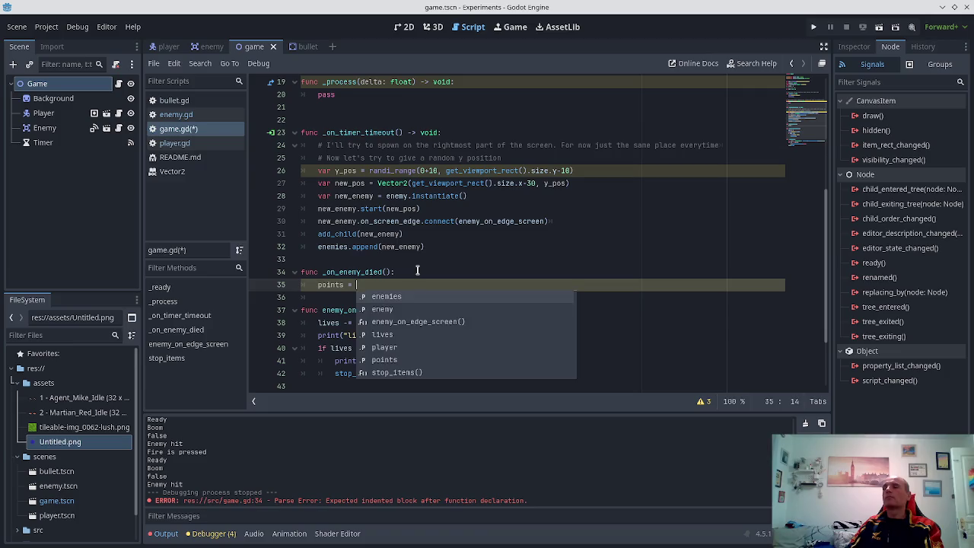
text( poinu)
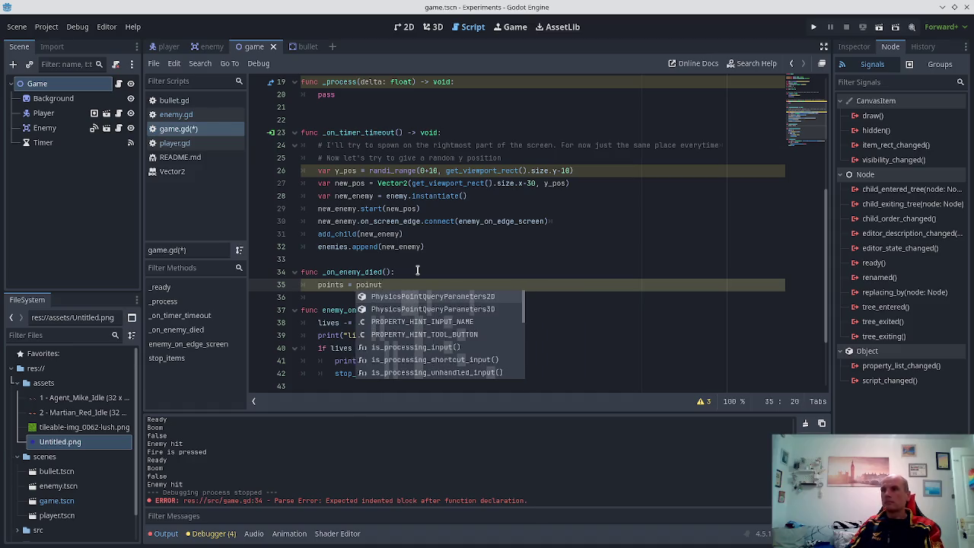
key(BackSpace)
text(ts.)
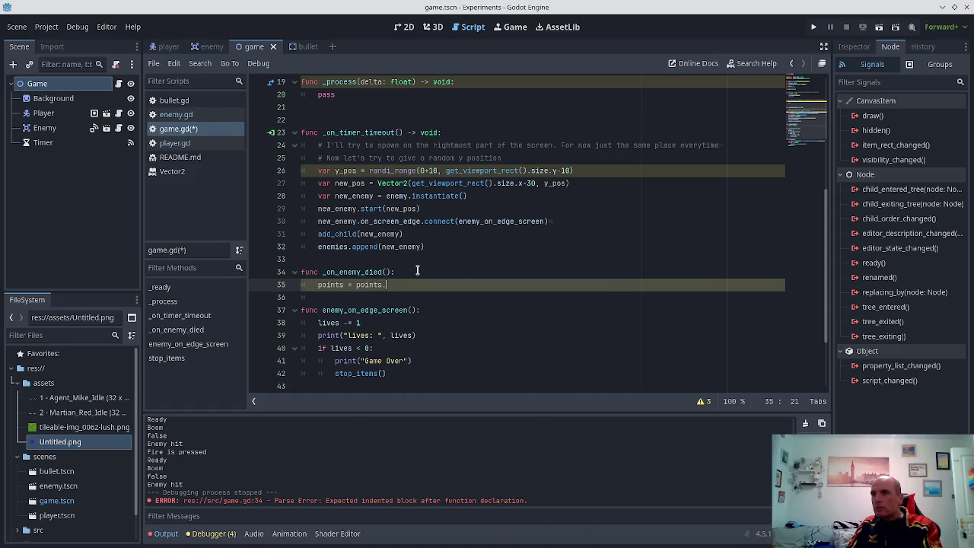
key(ctrl+s)
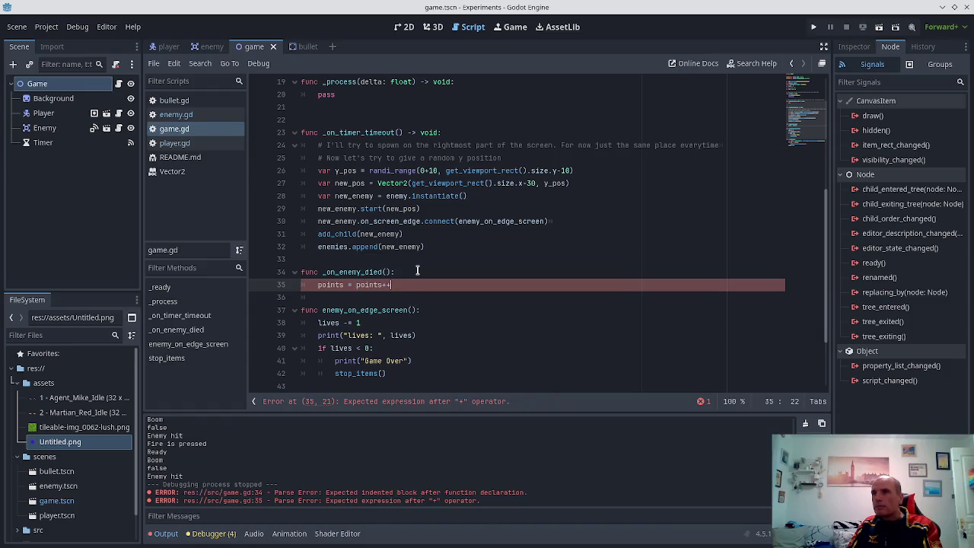
key(BackSpace)
text(+)
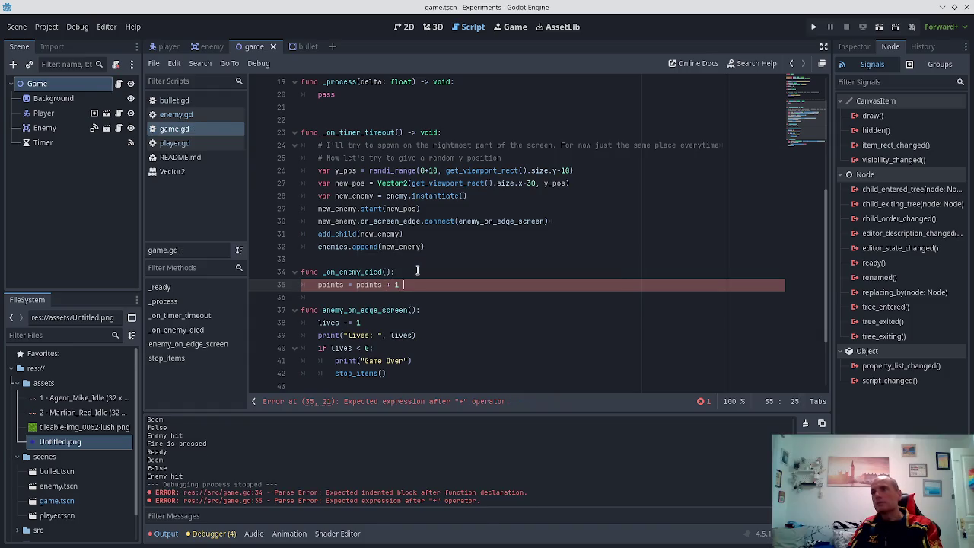
click(417, 270)
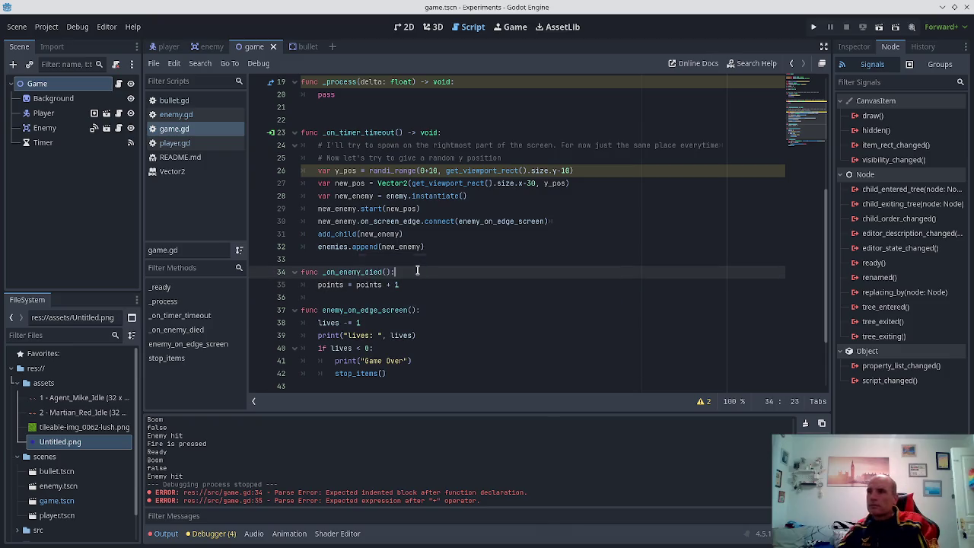
- Start a new_enemy.on_ line in the spawn code, checking the signal name in enemy.gd
click(387, 248)
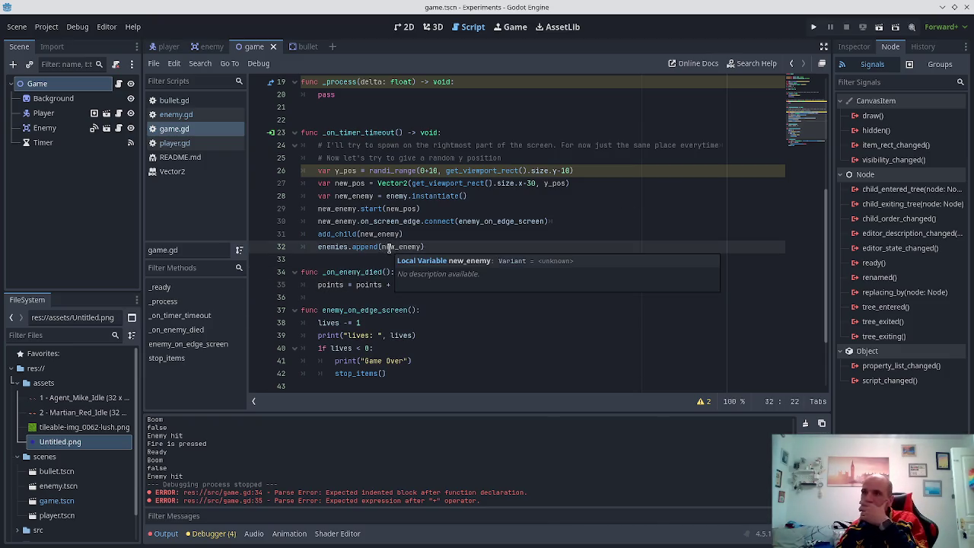
key(Up)
key(Up)
key(End)
key(Return)
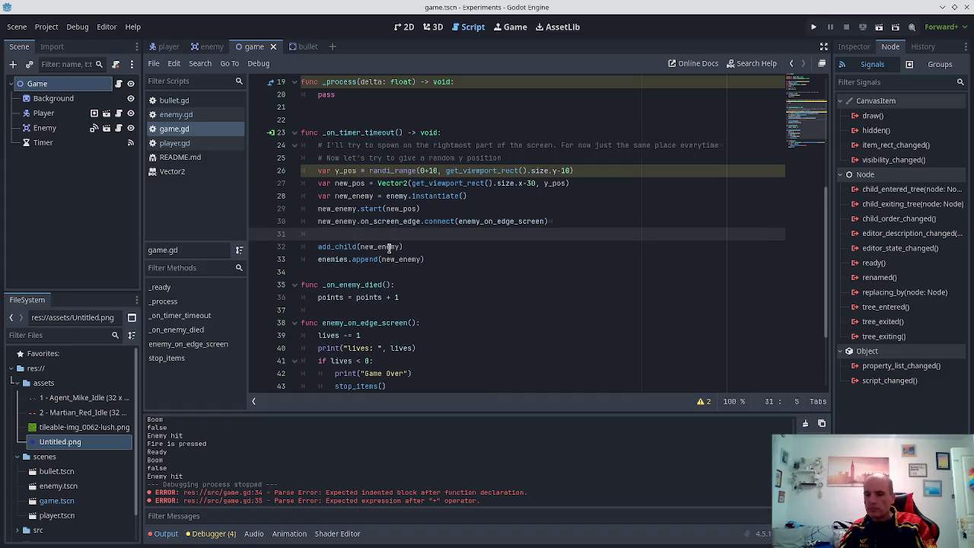
text(_enemy.)
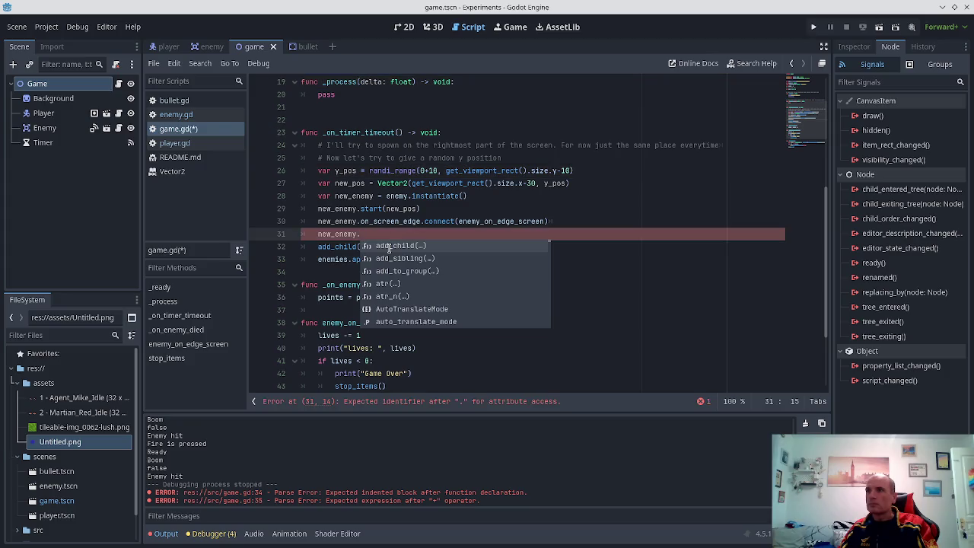
text(on_)
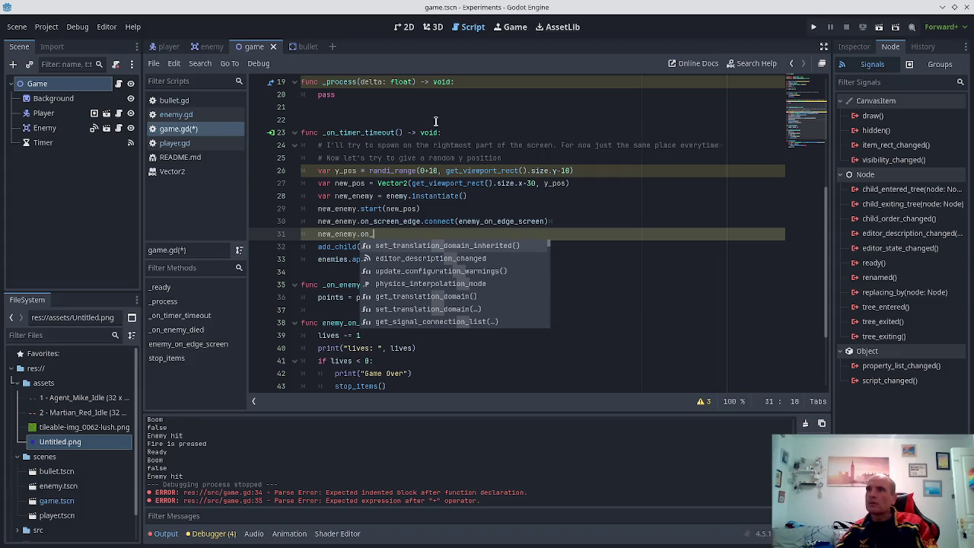
click(204, 115)
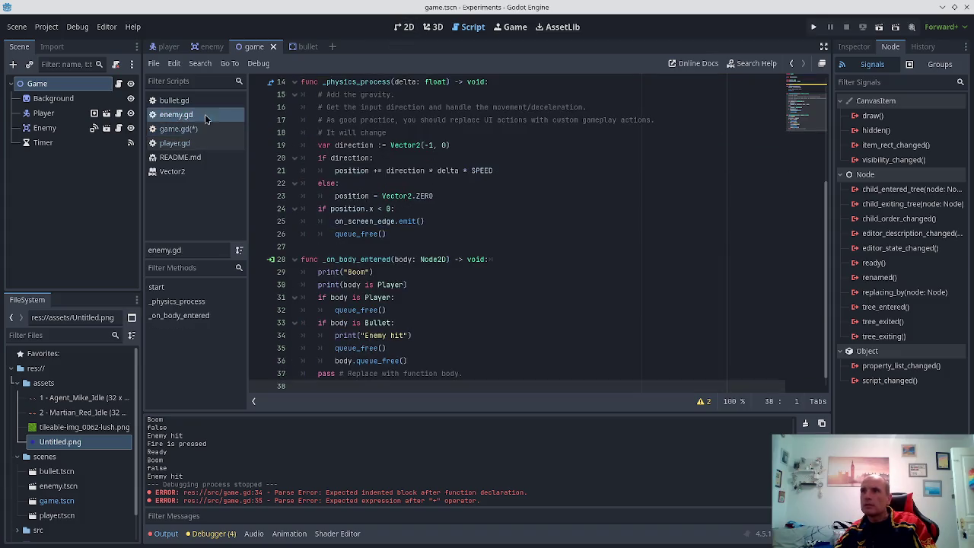
scroll(479, 135, up, 5)
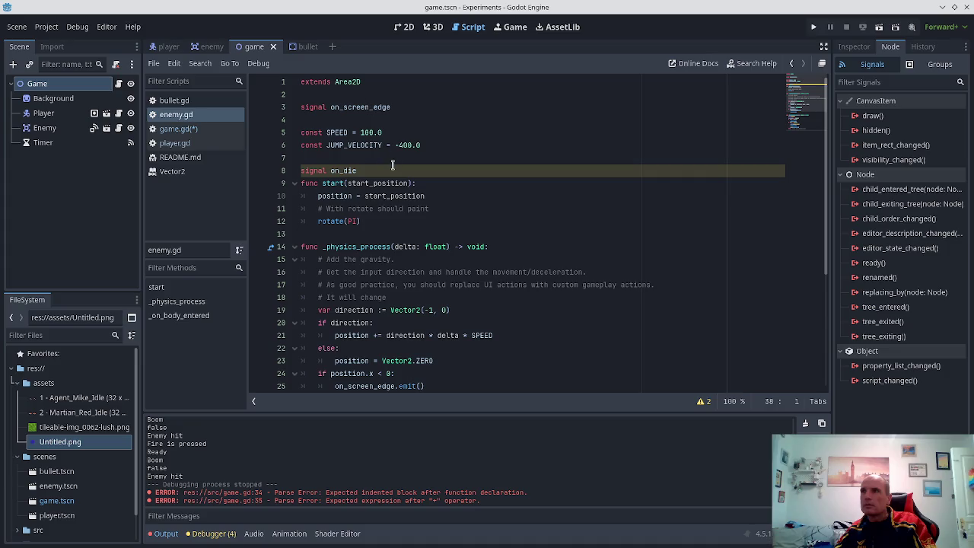
click(191, 129)
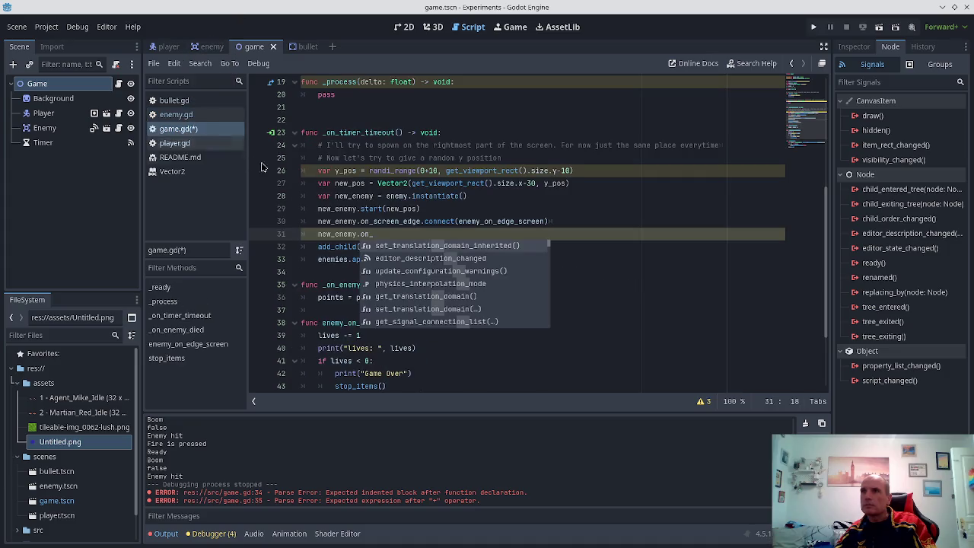
- Complete new_enemy.on_die.connect(_on_enemy_died), fix the parentheses, and save game.gd
text(die.connect)
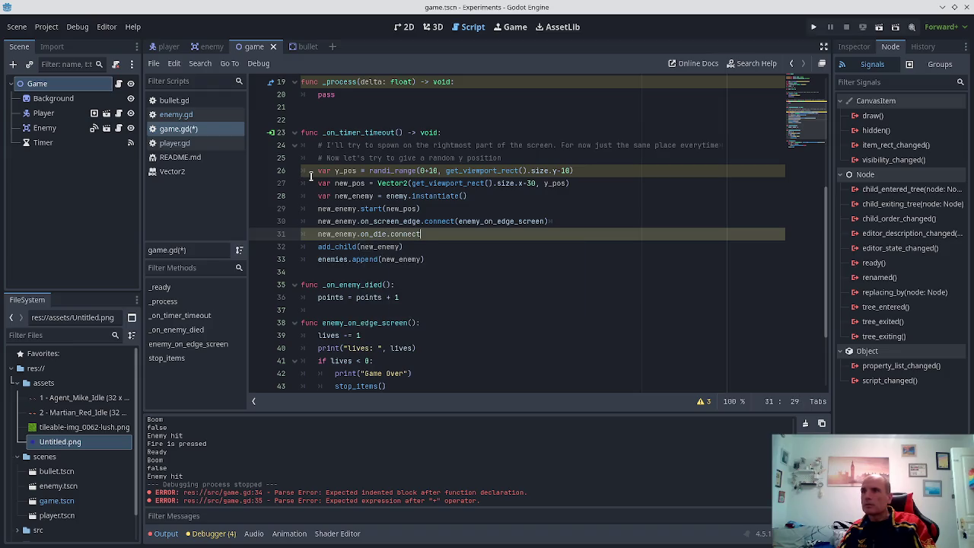
text(()_on))
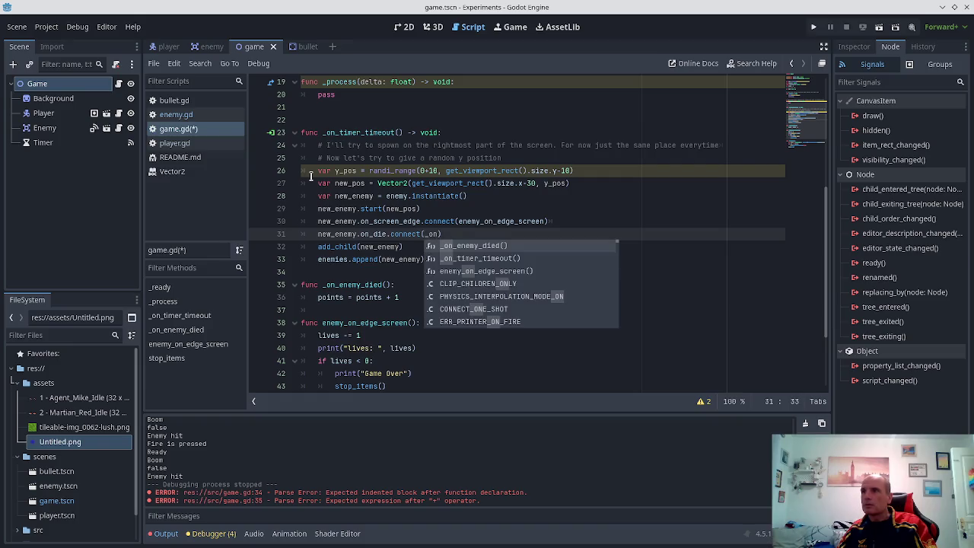
key(Return)
key(ctrl+s)
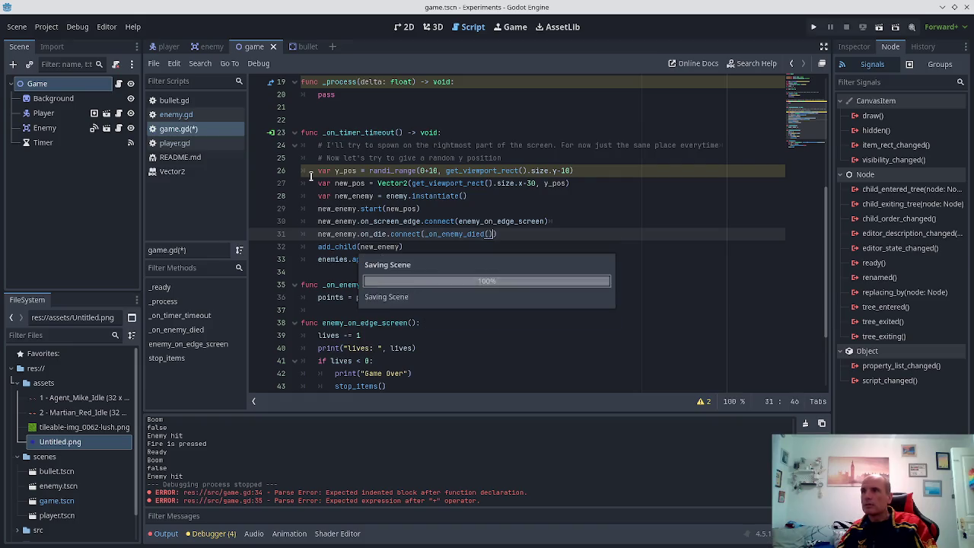
key(BackSpace)
key(BackSpace)
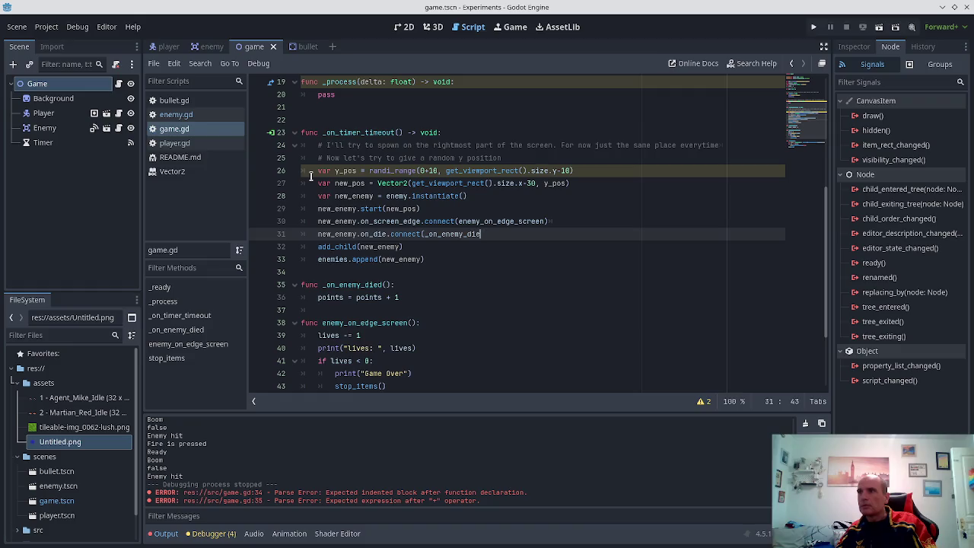
key(BackSpace)
text(d)
key(ctrl+s)
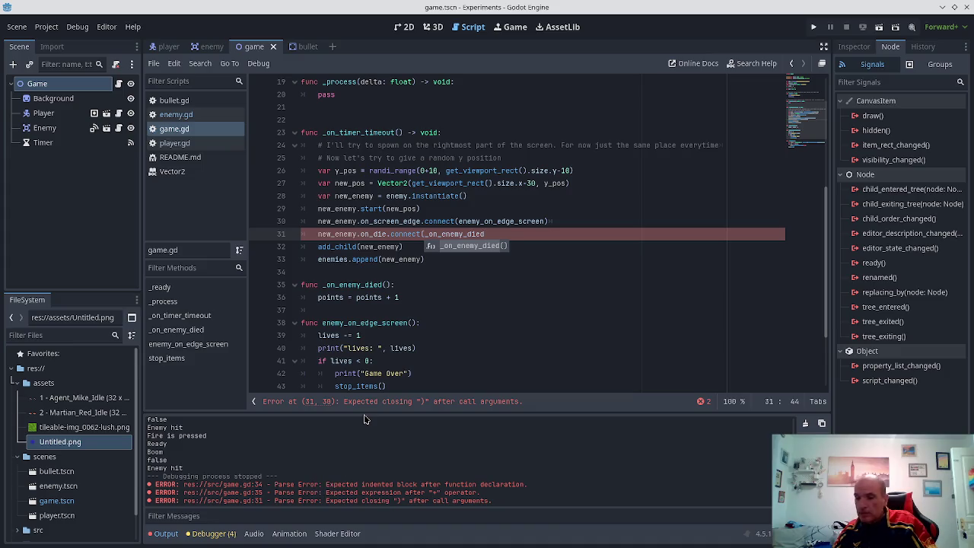
text())
key(ctrl+s)
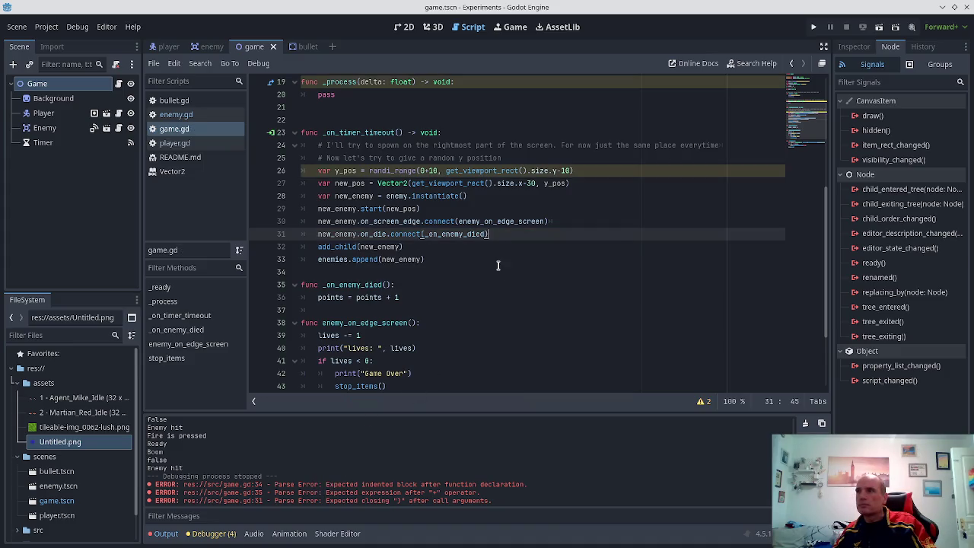
- Test-run the game, fire at the enemies while moving, then stop it
click(812, 28)
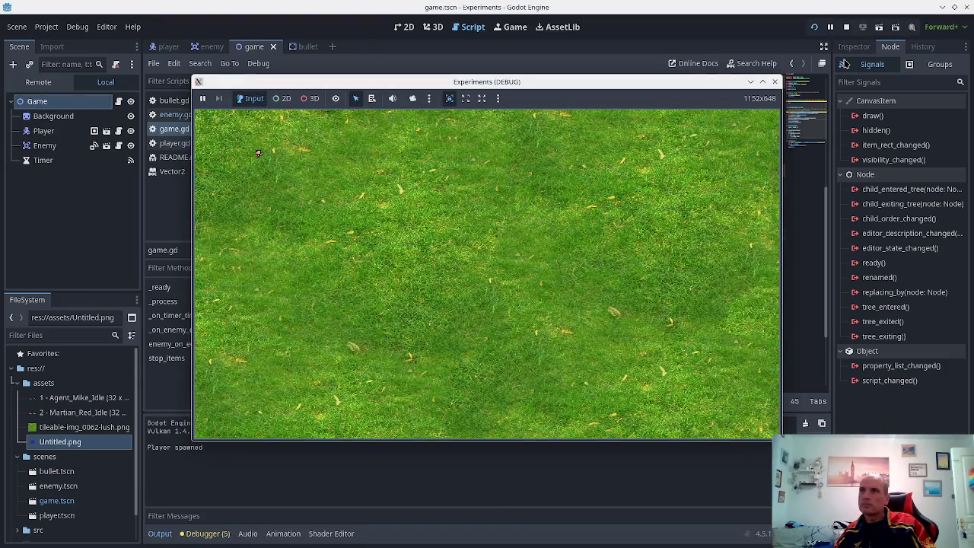
key(space)
key(Down)
key(Right)
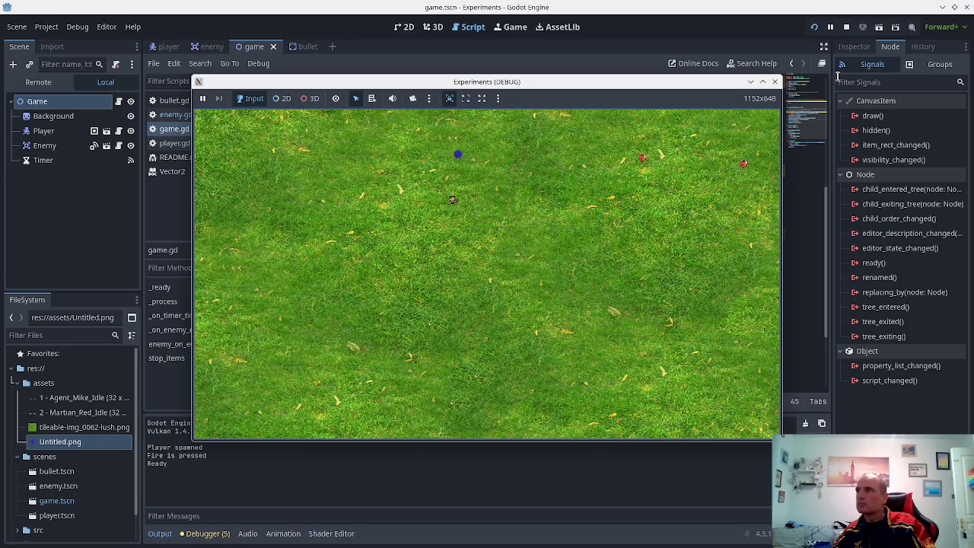
click(776, 81)
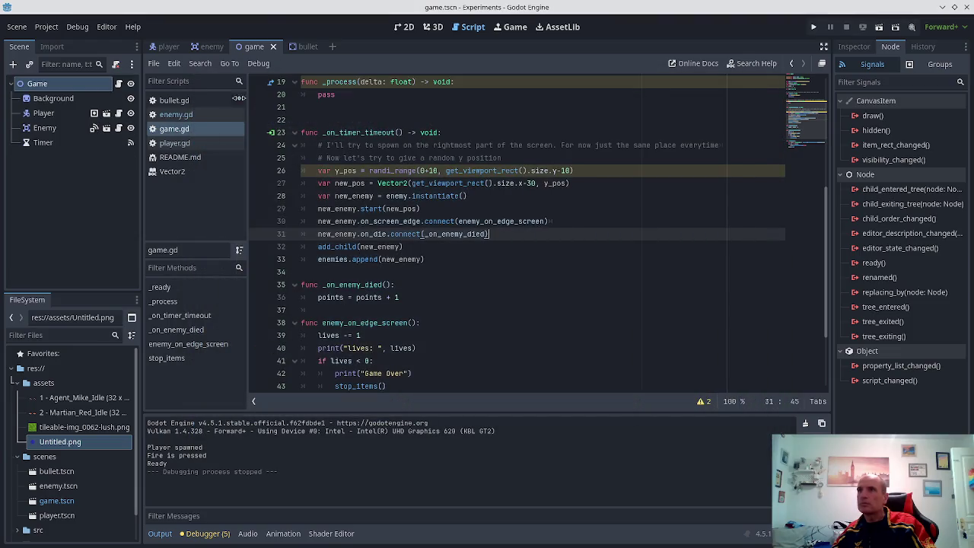
- Add print(points) after the increment in _on_enemy_died, then select the Game root node
click(209, 47)
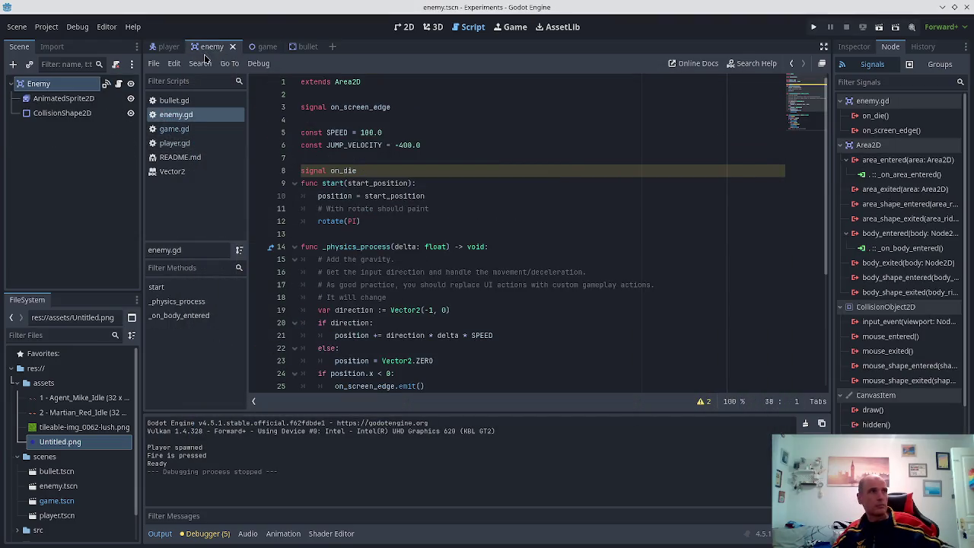
scroll(381, 229, down, 1)
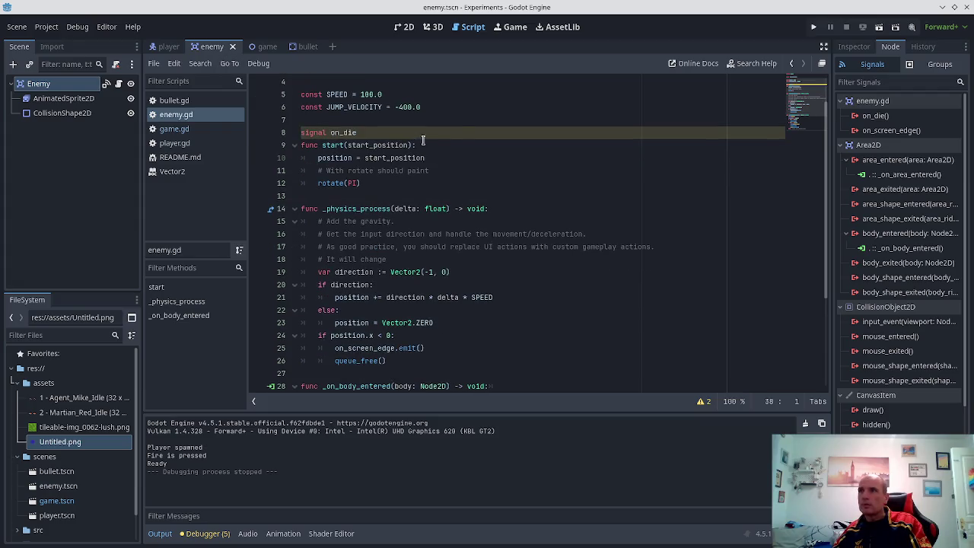
scroll(423, 140, down, 2)
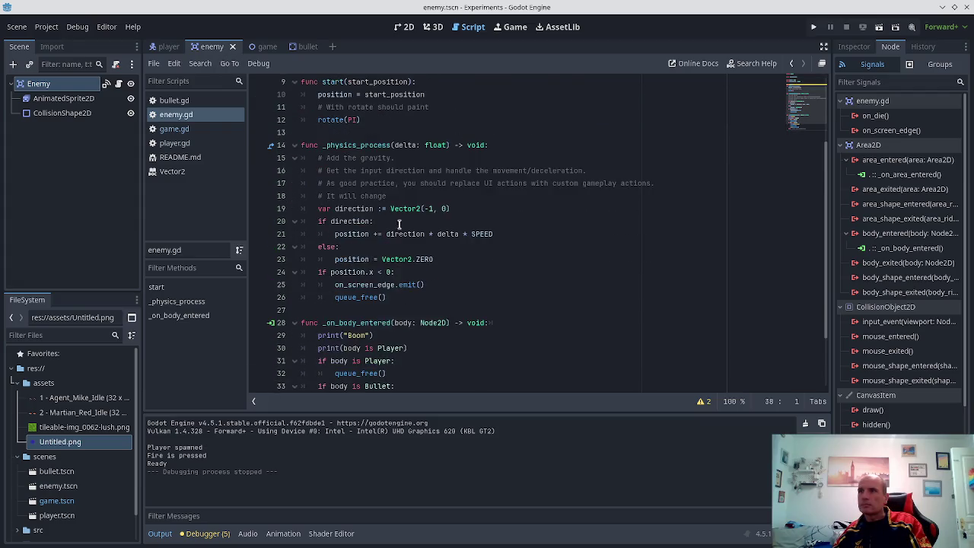
scroll(352, 221, down, 2)
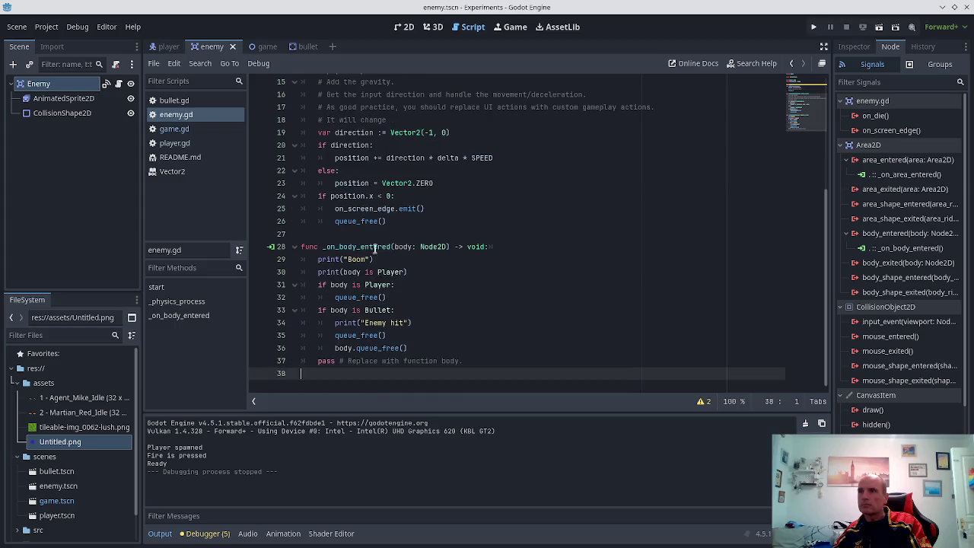
scroll(383, 257, up, 5)
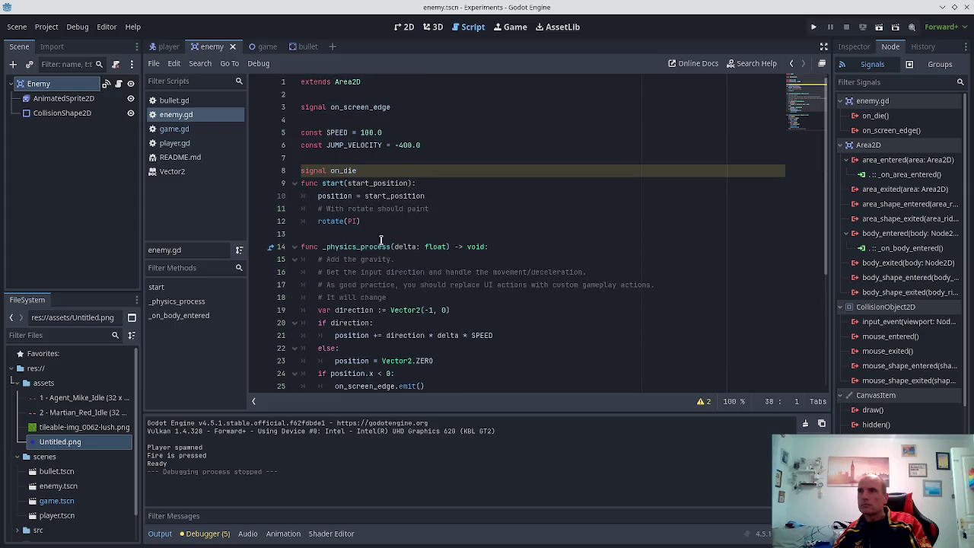
click(172, 131)
click(397, 221)
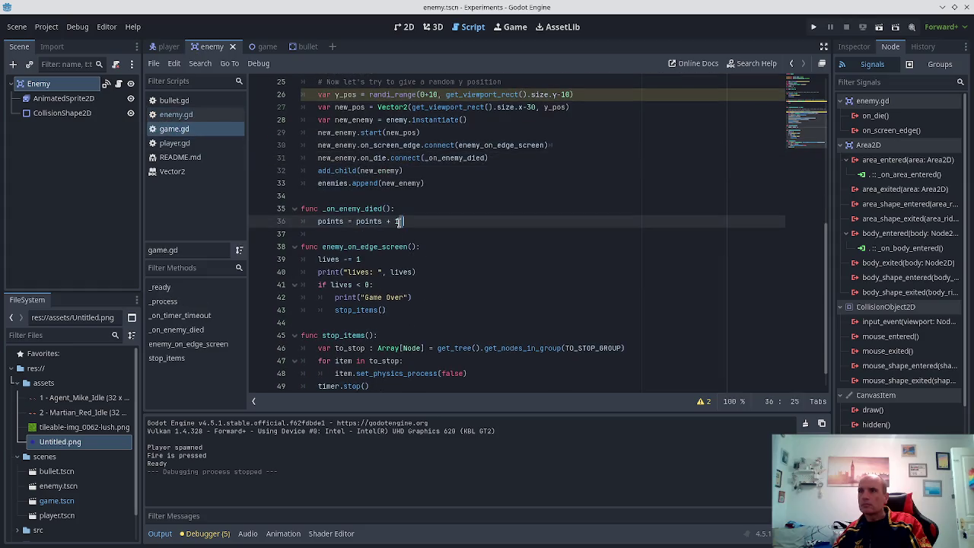
key(Return)
text(pri)
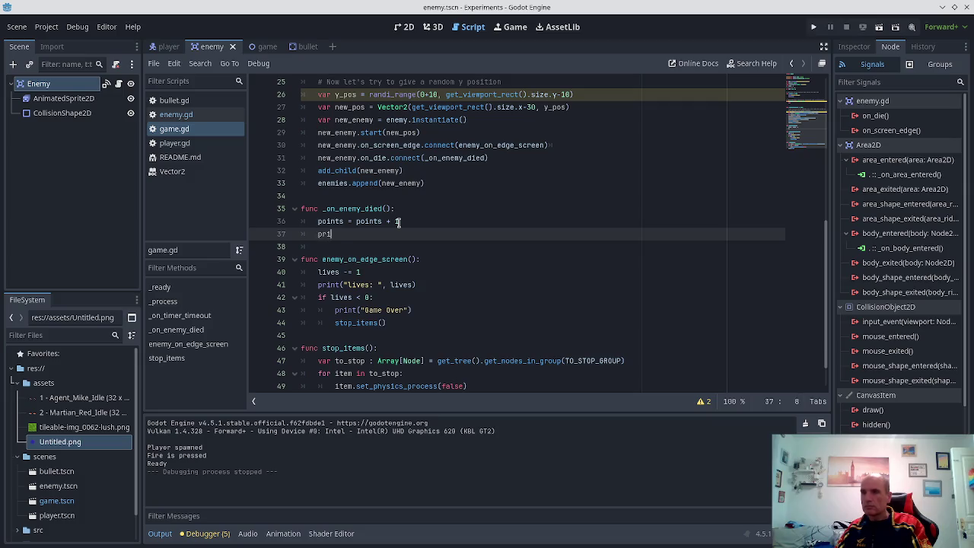
text(nt(po)
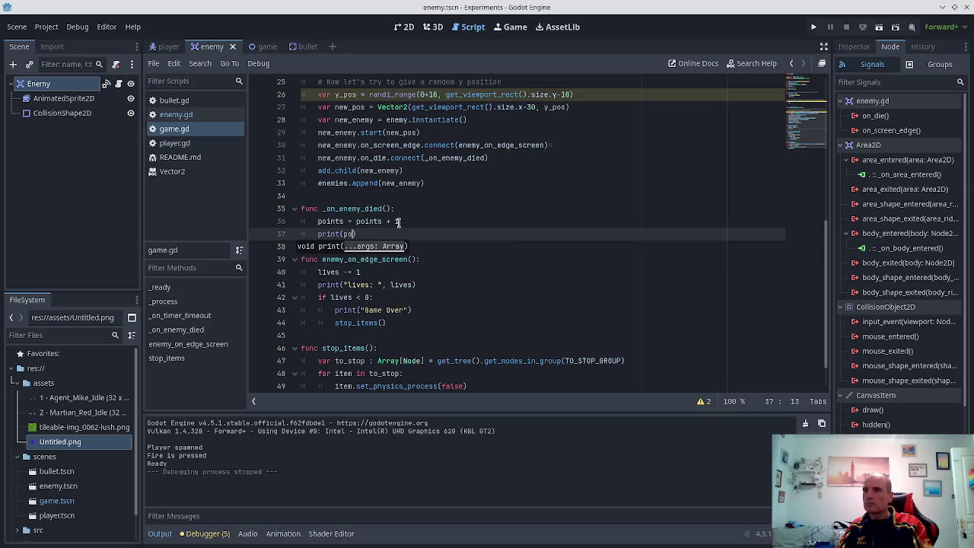
text(ints)
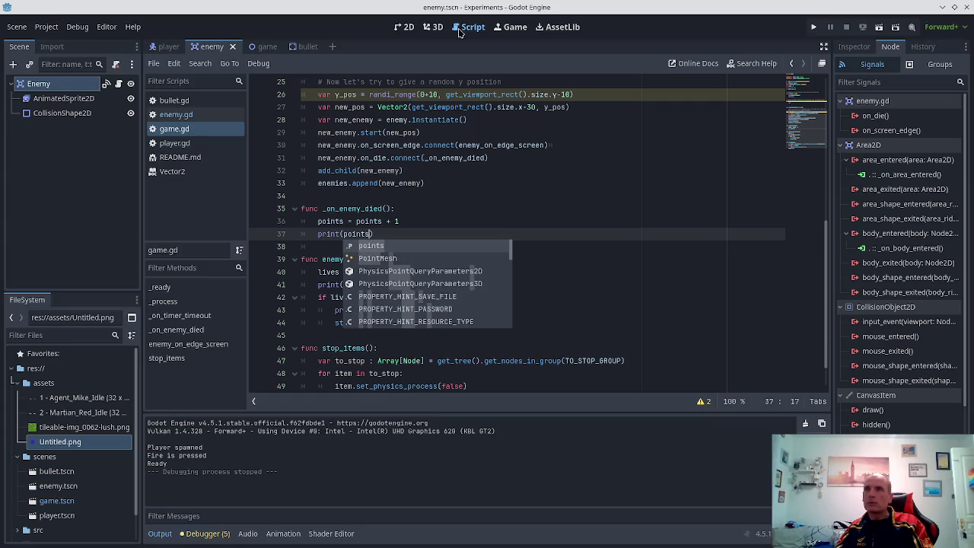
click(262, 47)
click(28, 85)
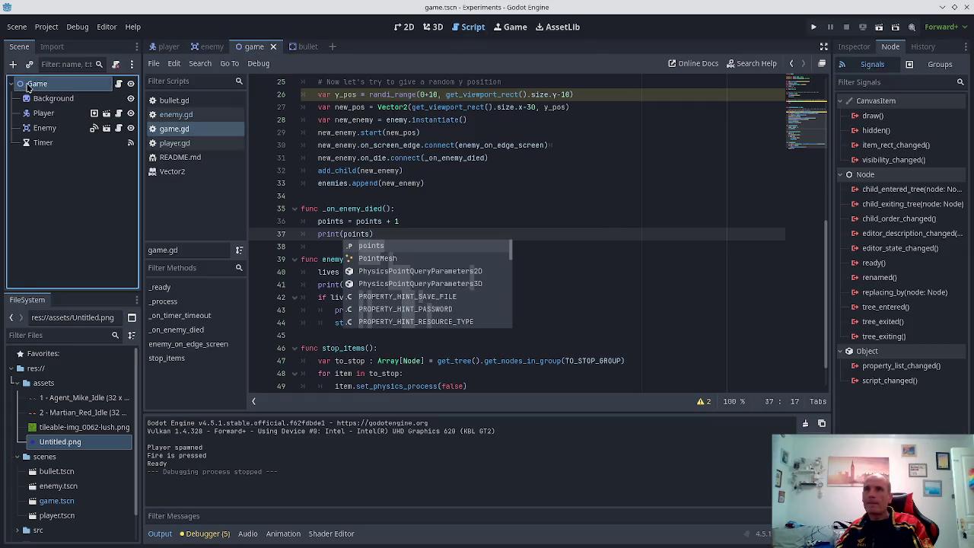
- Add a Label node as a child of the Game node
right_click(28, 86)
click(76, 92)
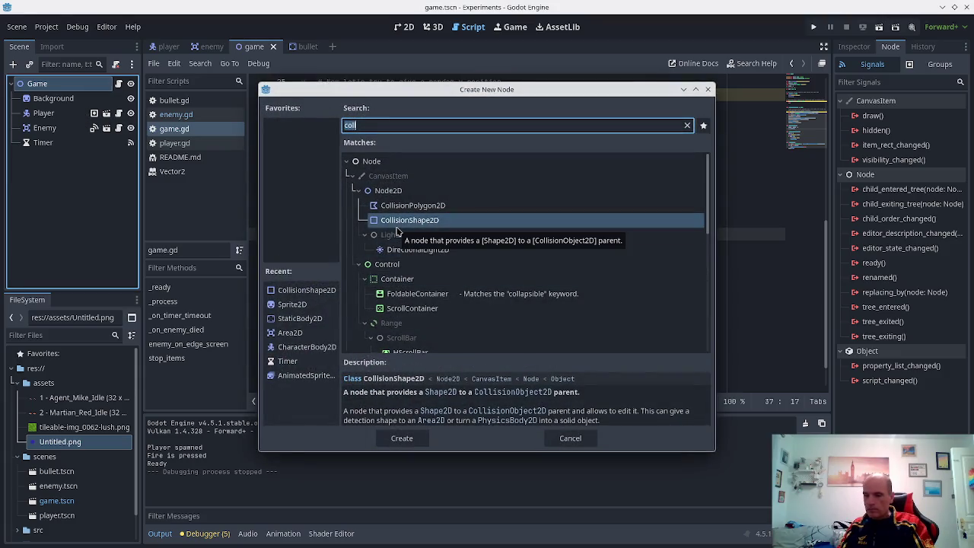
text(label)
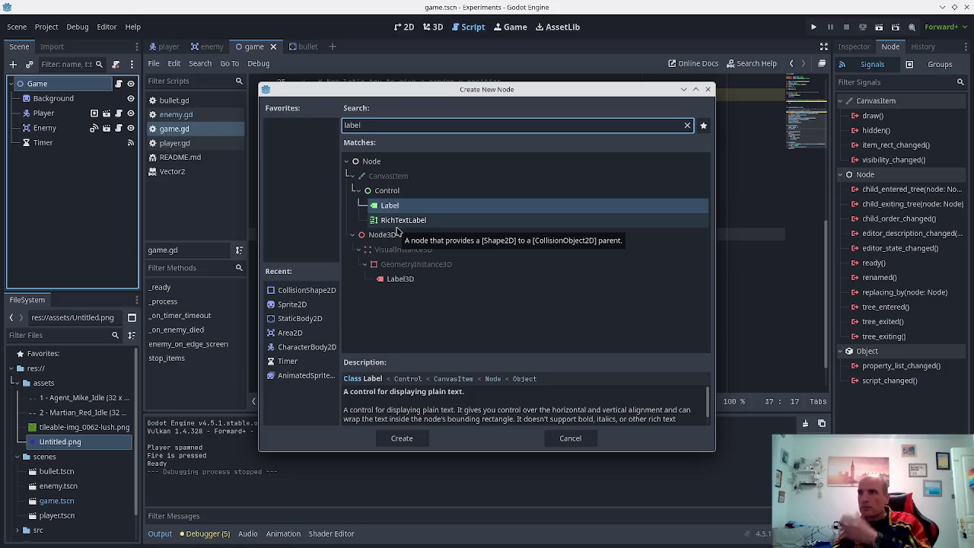
double_click(386, 208)
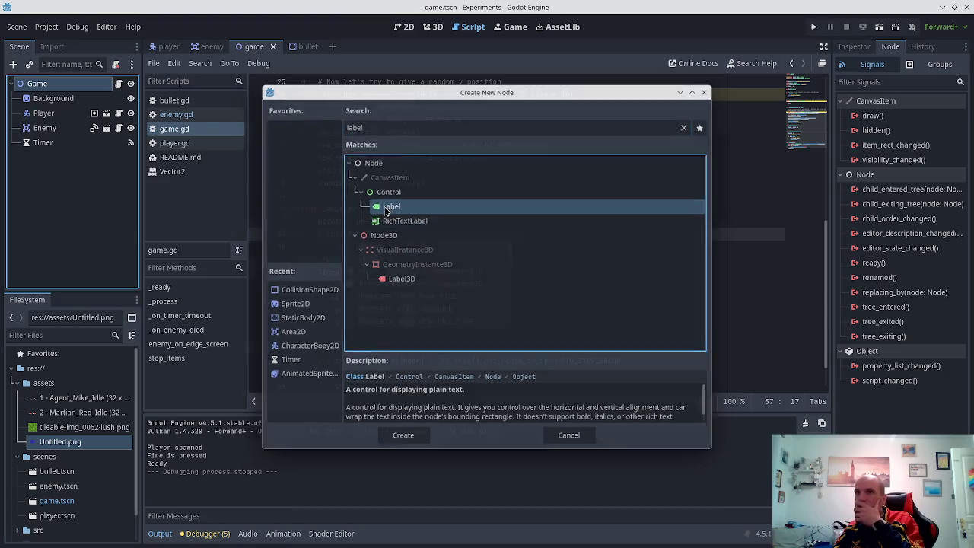
- In the 2D view, resize the Label to 36×23 and place it at (15, 8) near the grass's top-left
click(404, 29)
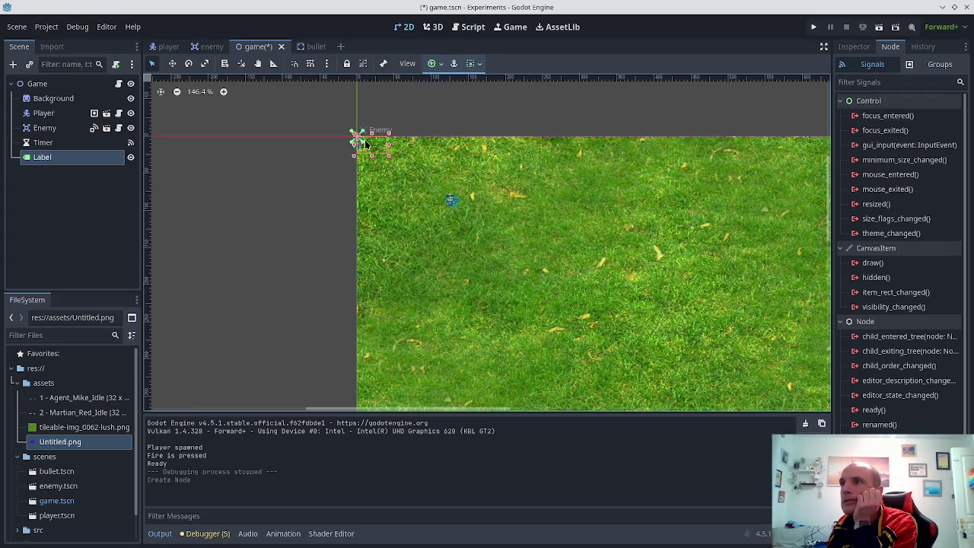
scroll(362, 145, up, 4)
scroll(362, 145, up, 15)
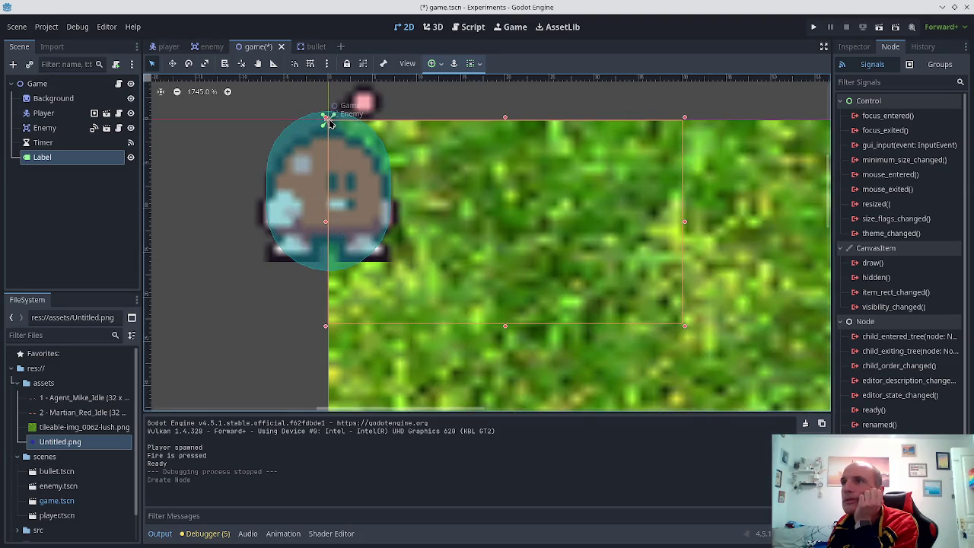
mouse_move(328, 124)
mouse_down()
mouse_move(441, 149)
mouse_move(420, 152)
mouse_move(430, 148)
mouse_up()
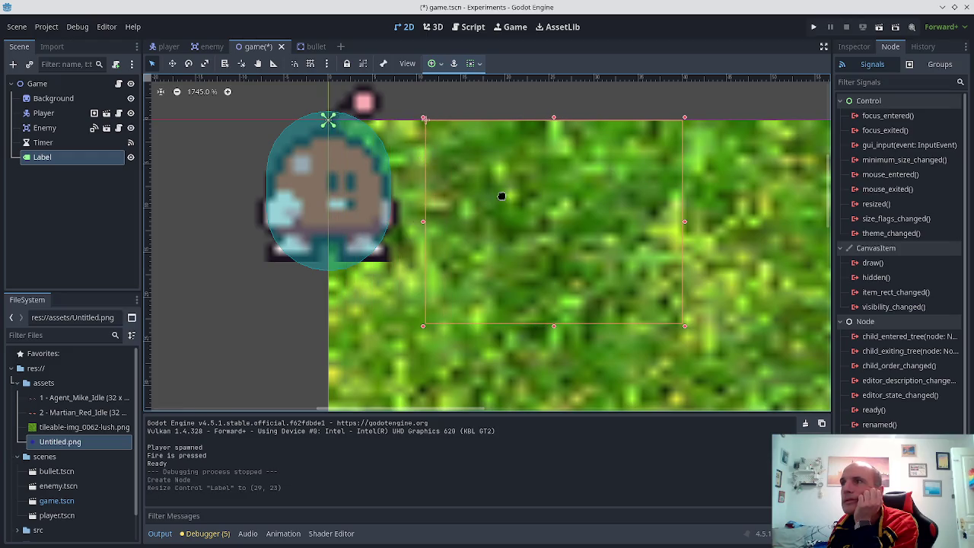
drag(501, 196, 536, 196)
drag(721, 224, 781, 222)
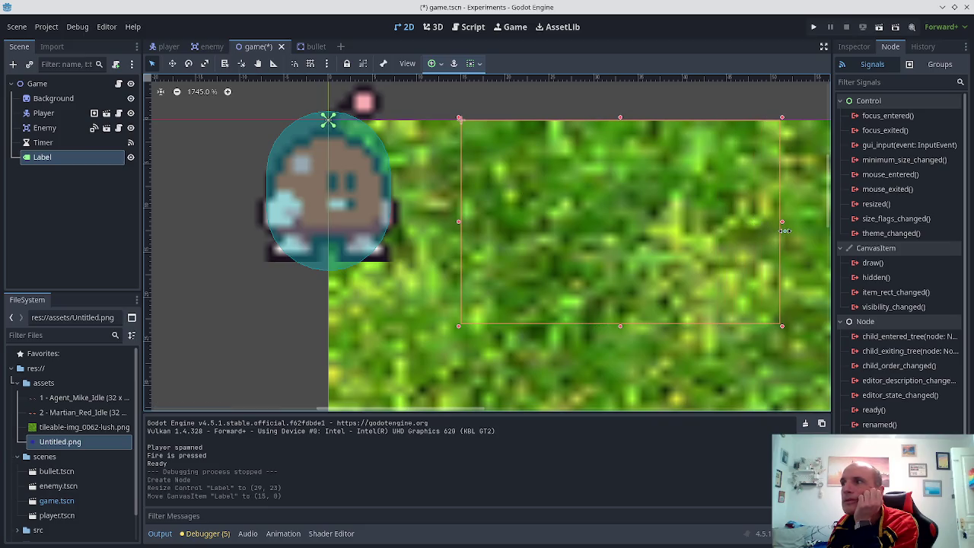
- Set the Label's text to 000 in the Inspector and save game.tscn
click(851, 47)
click(881, 163)
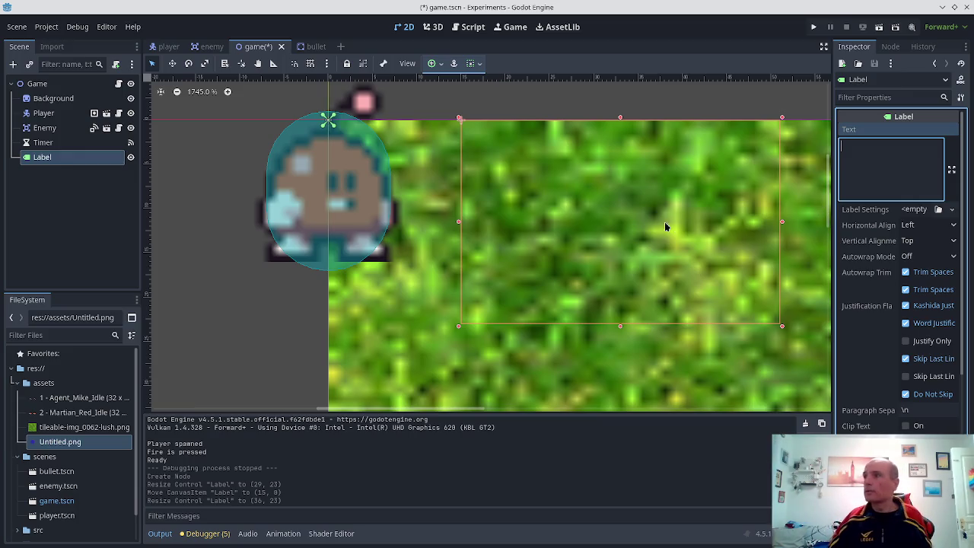
text(000)
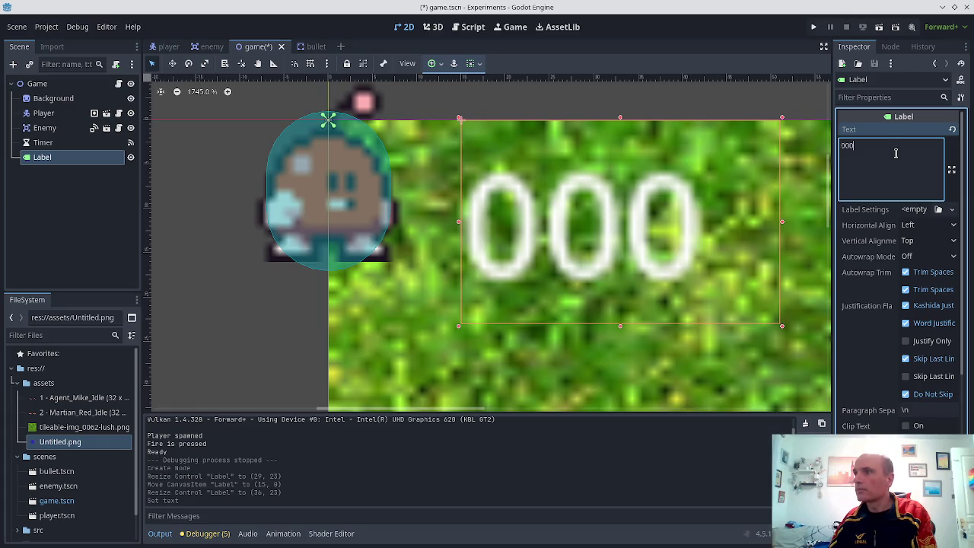
key(ctrl+s)
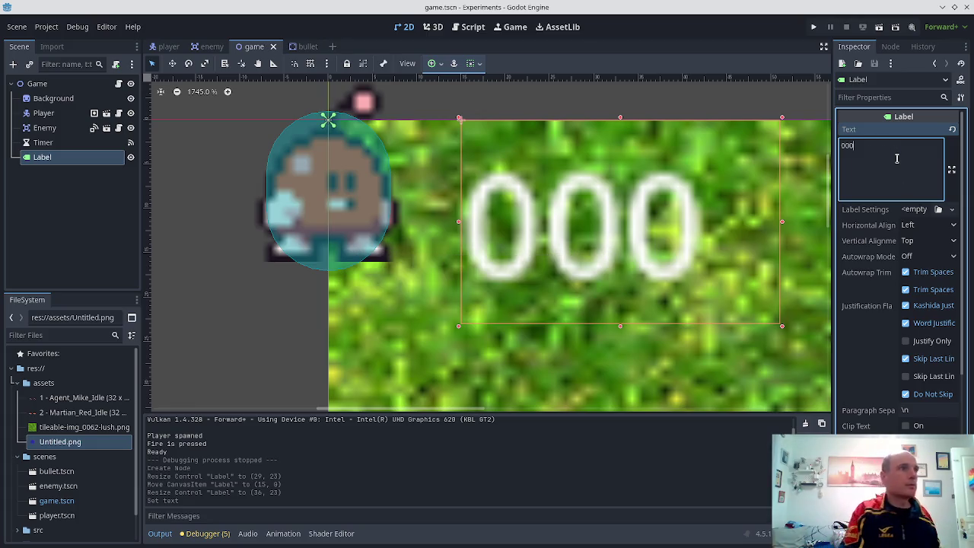
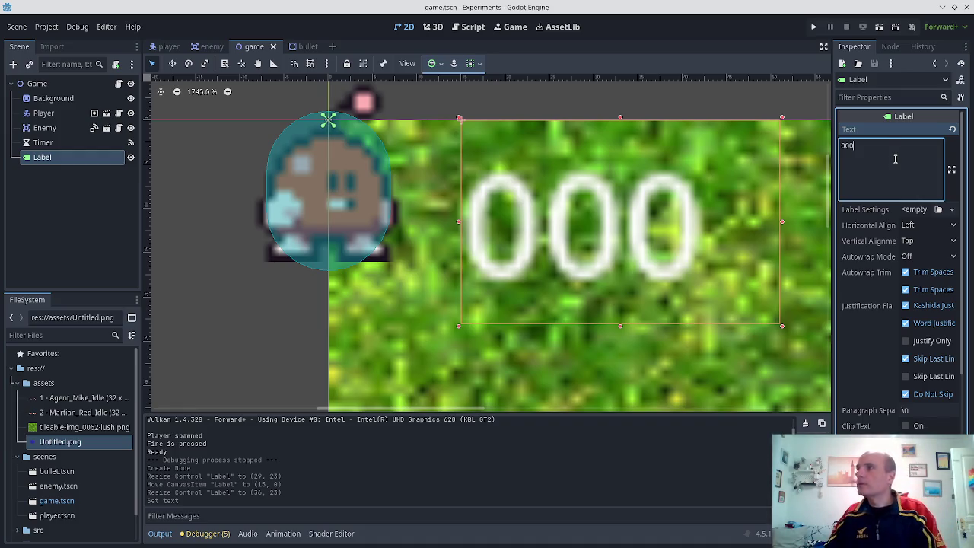
- Save the game scene and take a quick look at the Player scene
key(ctrl+s)
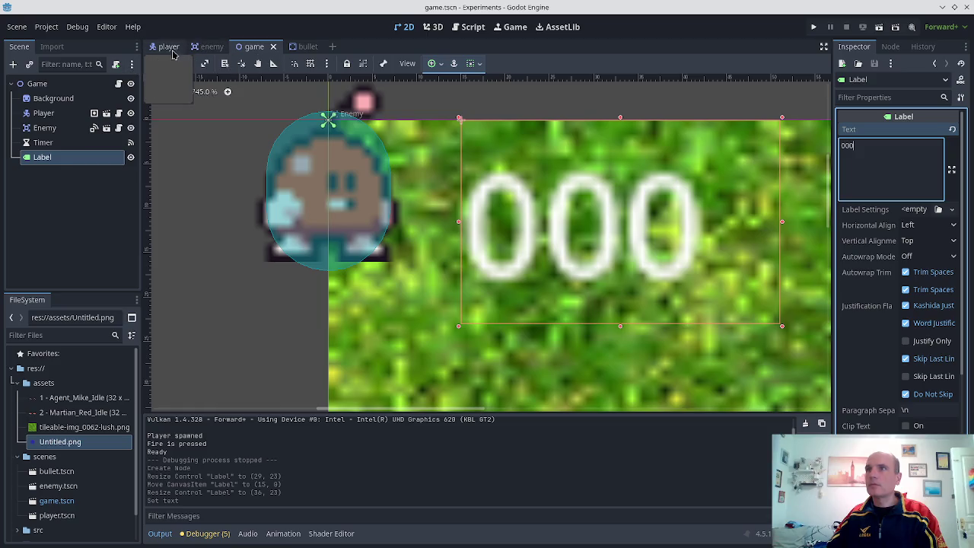
click(169, 47)
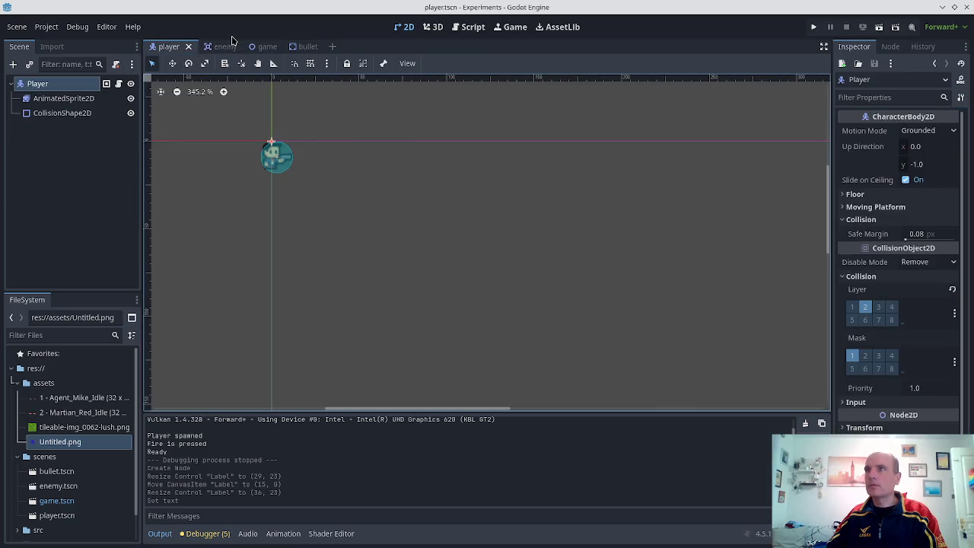
click(262, 46)
- Review game.gd's points, lives and stop_items code, leaving the caret on empty line 5
click(471, 27)
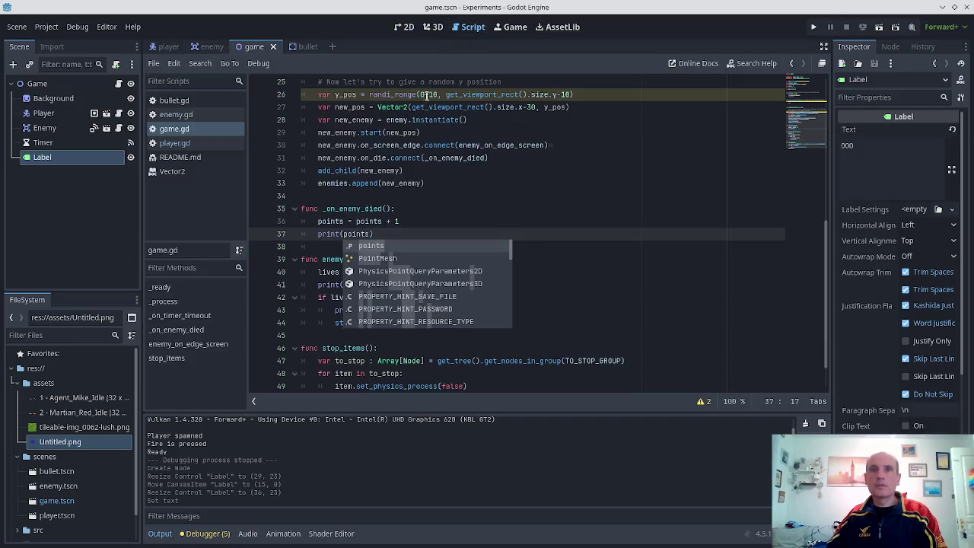
mouse_move(404, 188)
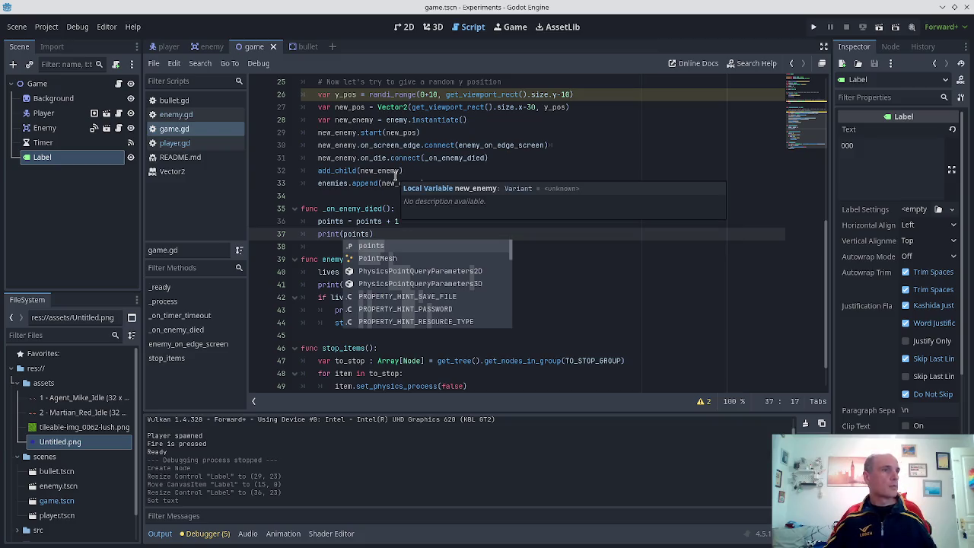
click(387, 233)
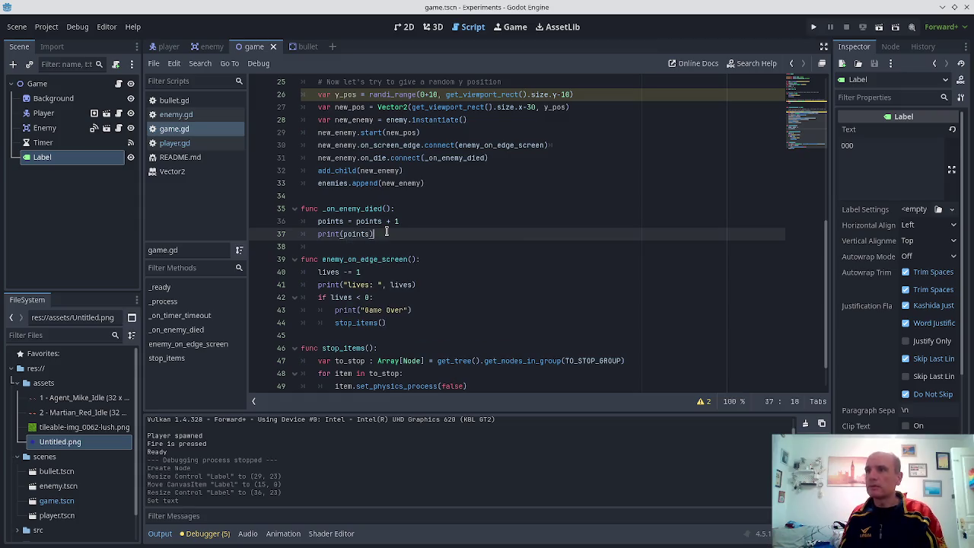
key(Down)
key(Down)
scroll(424, 260, down, 1)
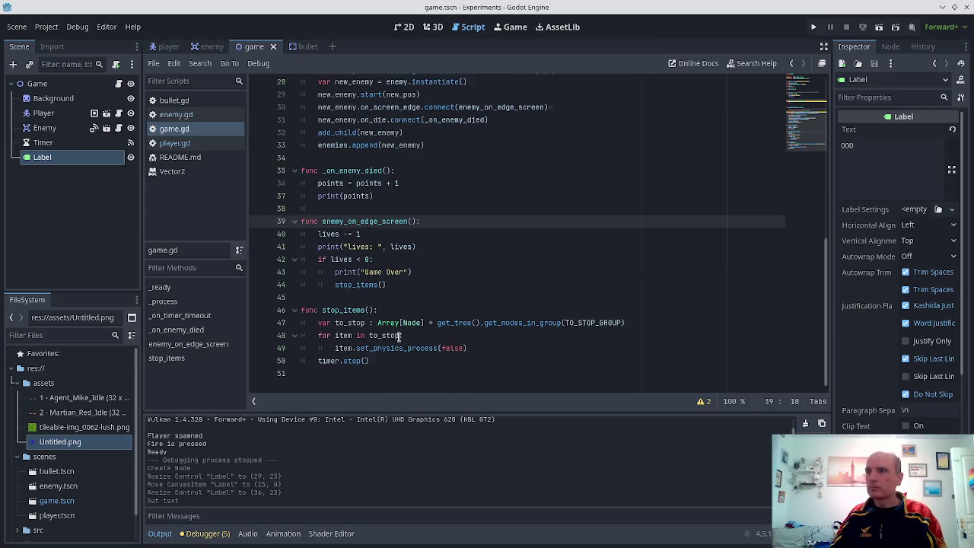
scroll(405, 350, up, 2)
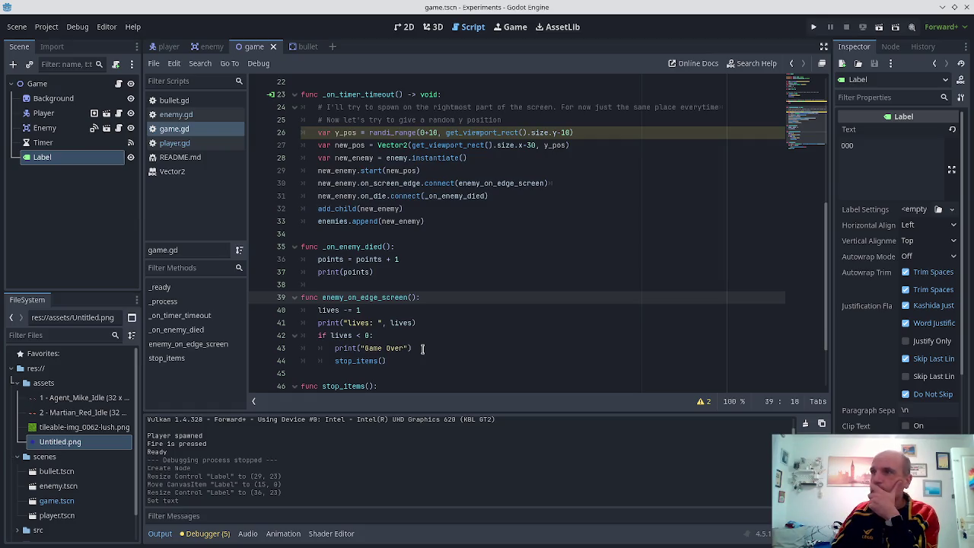
scroll(422, 348, up, 1)
scroll(422, 349, up, 5)
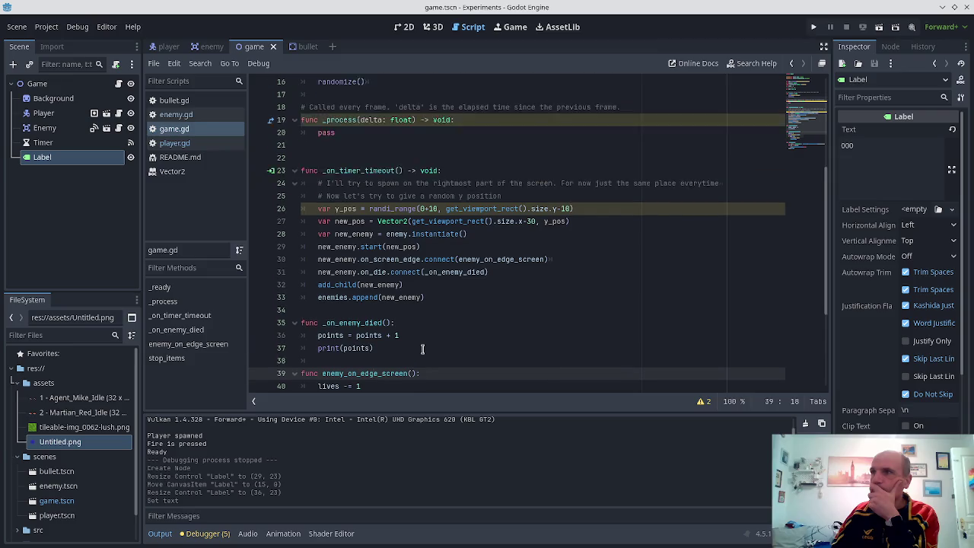
scroll(422, 349, down, 8)
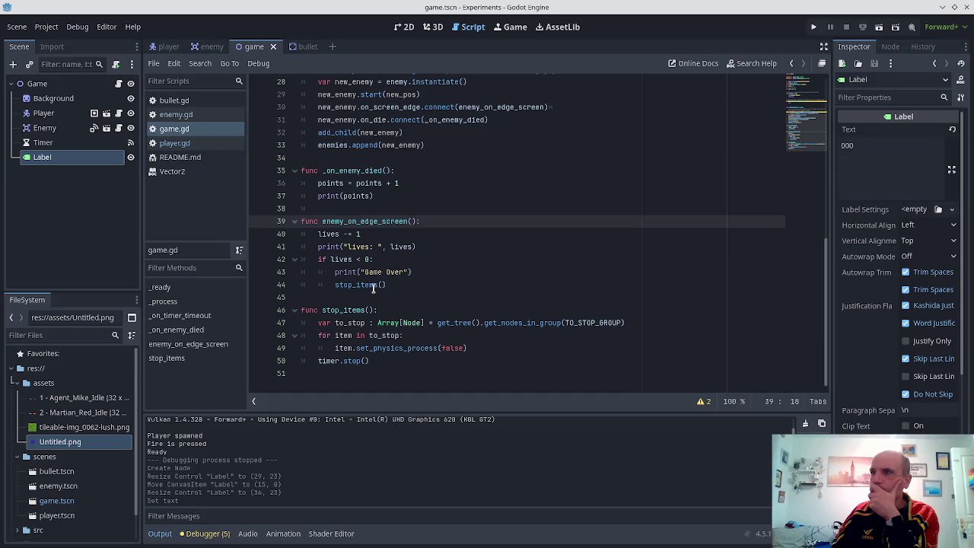
click(411, 182)
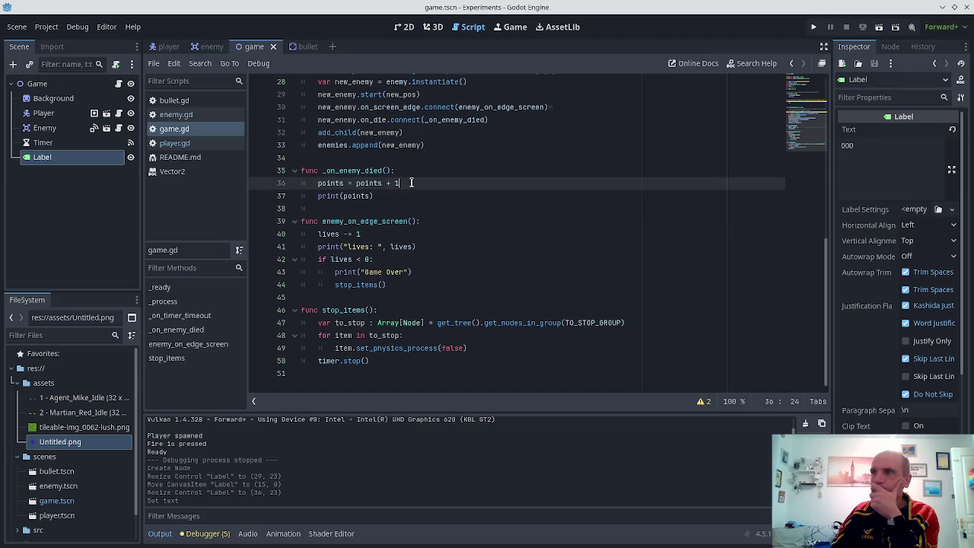
scroll(337, 157, up, 9)
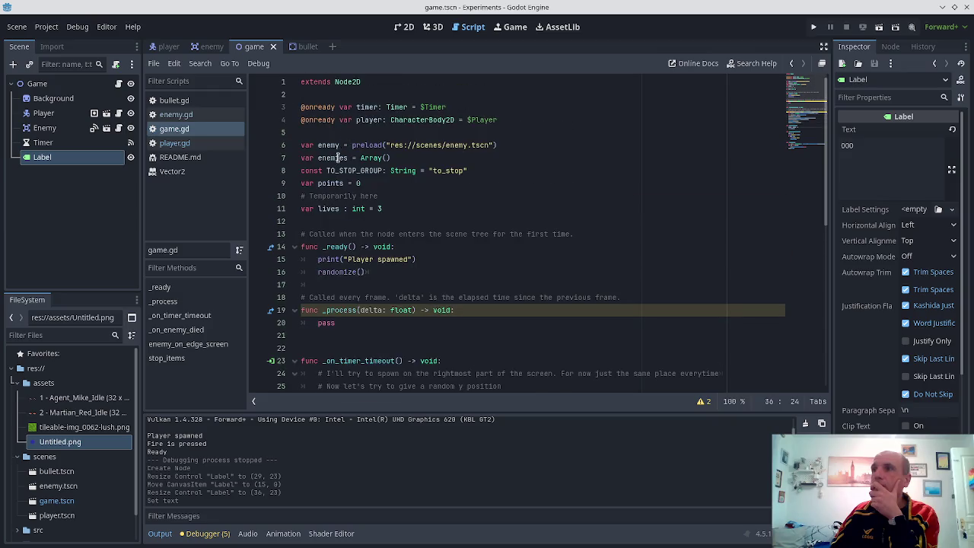
click(338, 133)
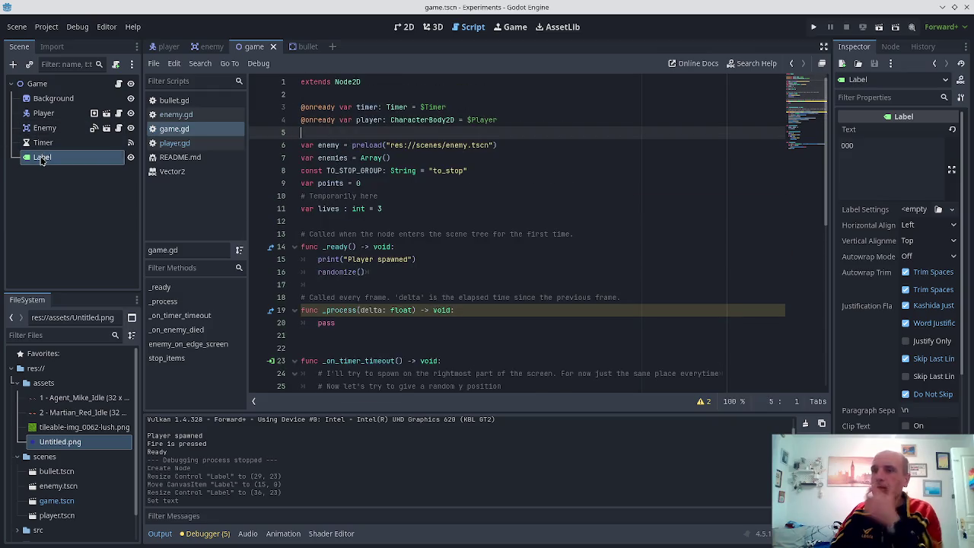
drag(41, 160, 312, 134)
scroll(378, 230, down, 3)
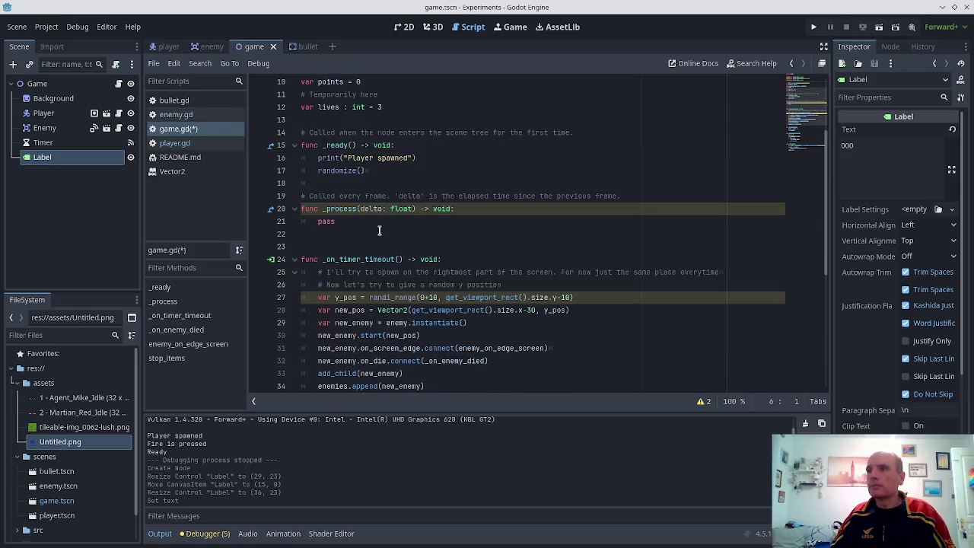
scroll(401, 172, down, 3)
scroll(398, 297, down, 1)
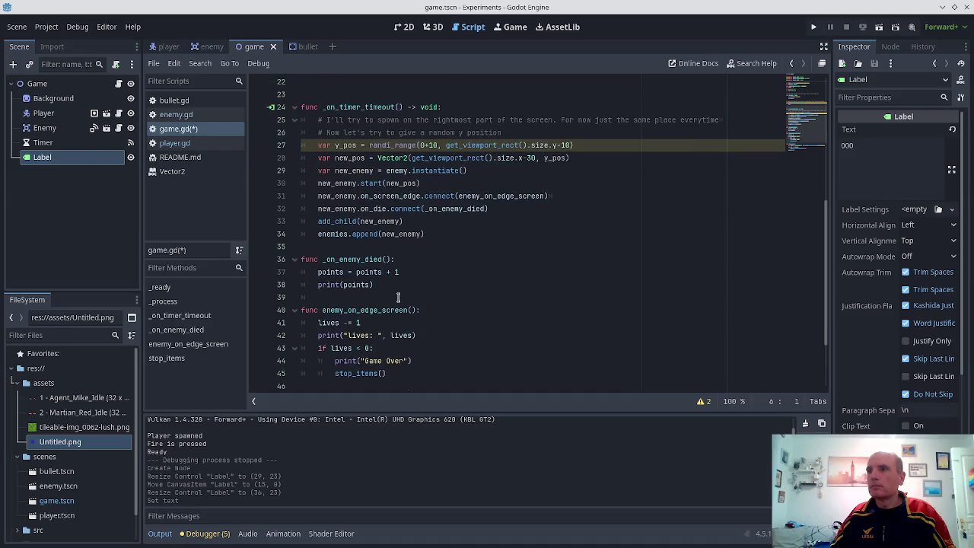
scroll(400, 325, down, 3)
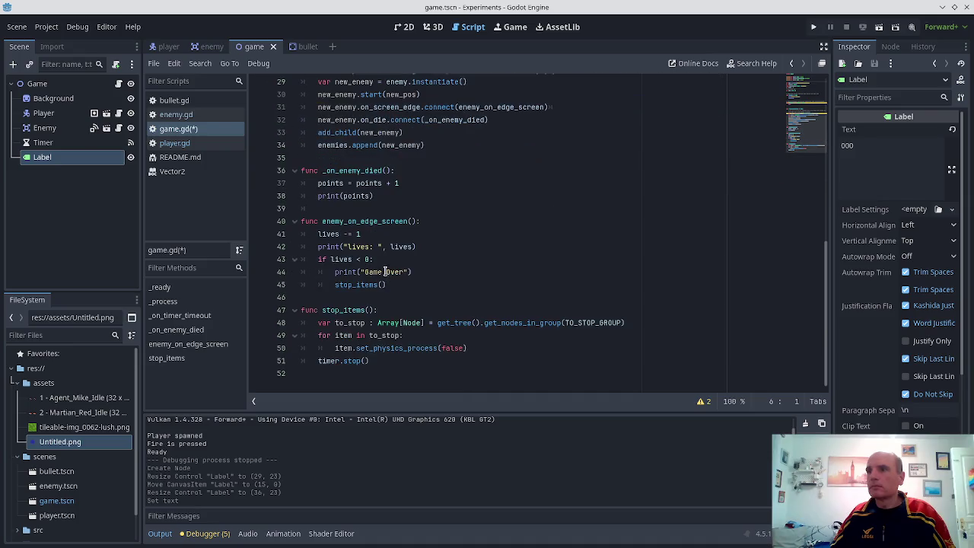
scroll(385, 259, up, 1)
- After points = points + 1, add label.text = "%3d" % points and save
click(418, 221)
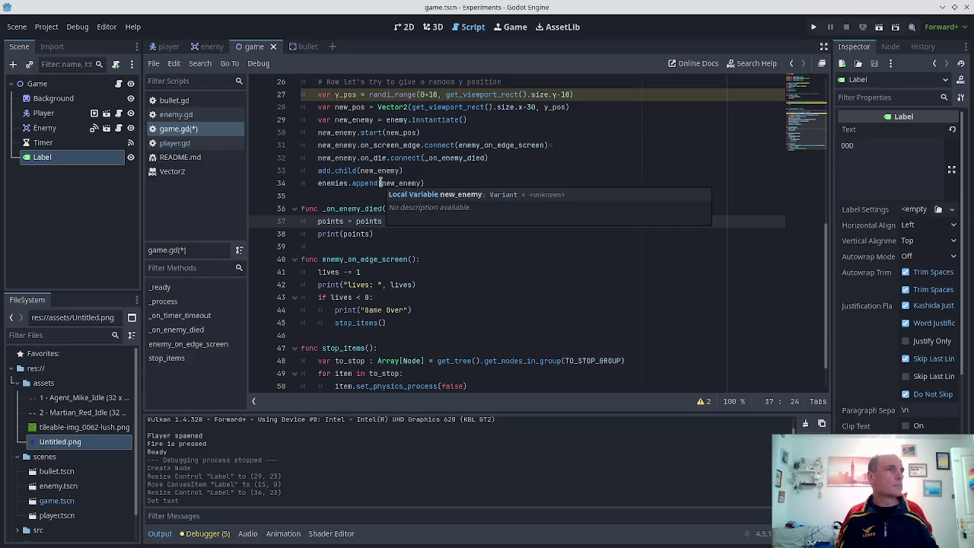
key(Return)
text(label.)
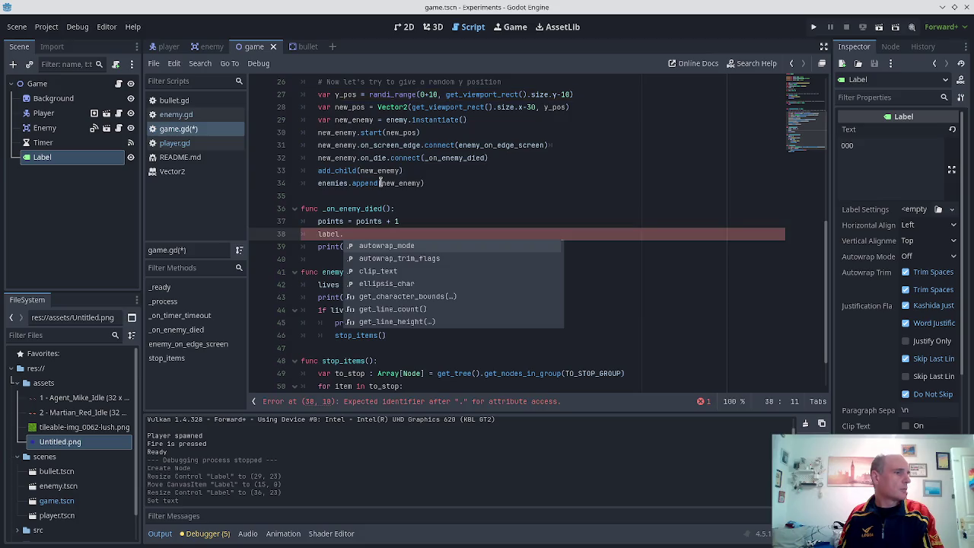
text(text)
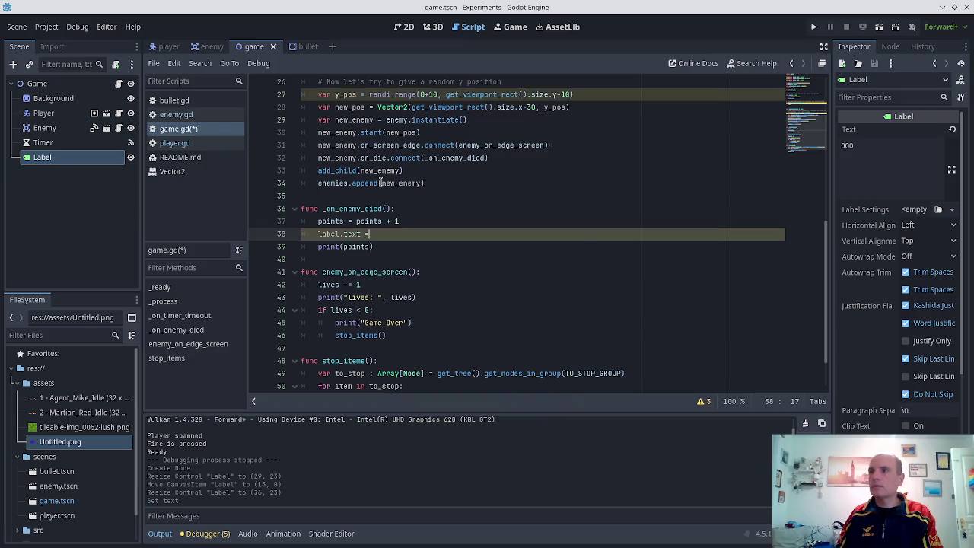
text( = )
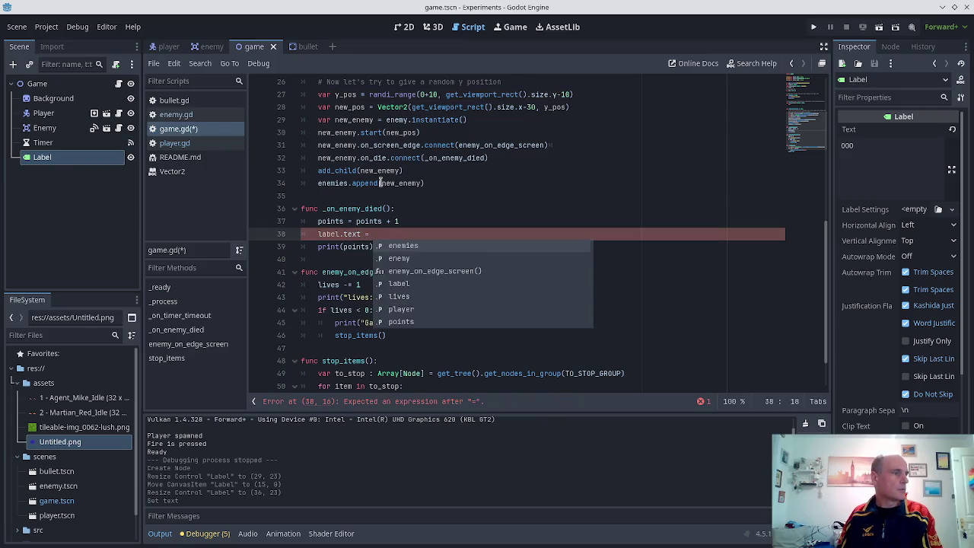
text("%3d)
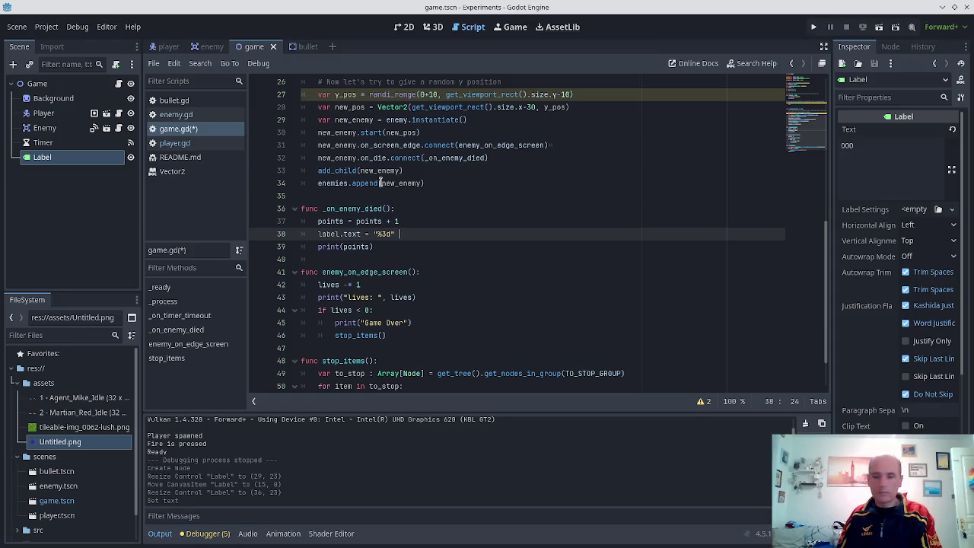
text(po)
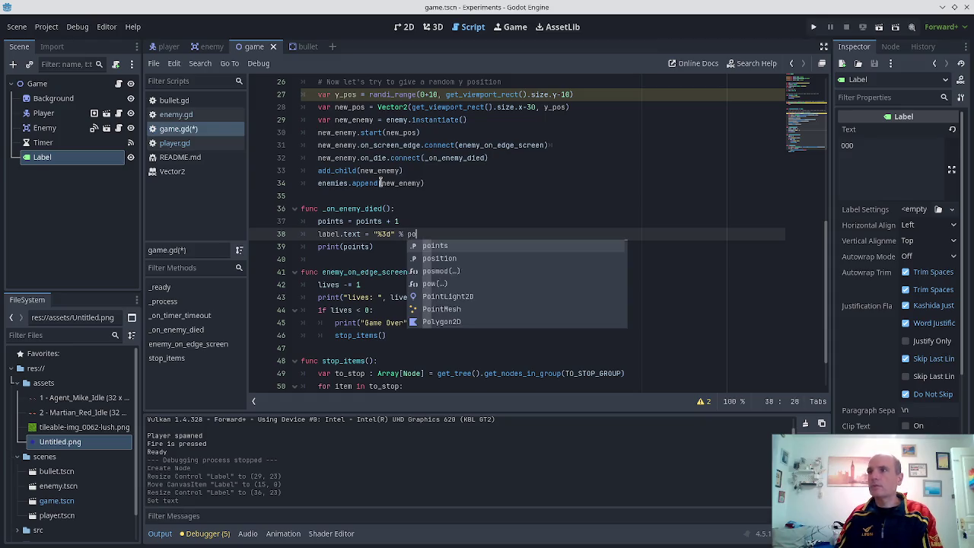
text(ints)
key(ctrl+s)
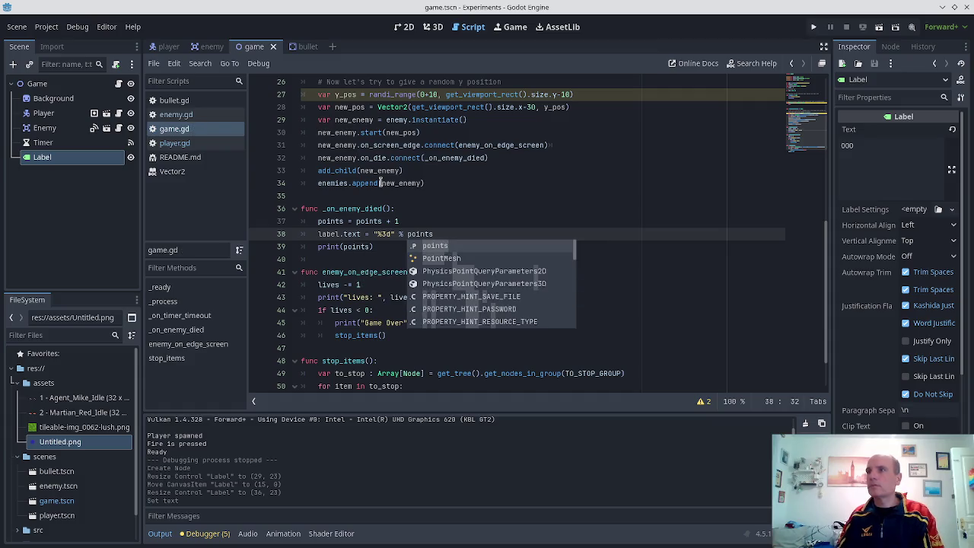
click(813, 29)
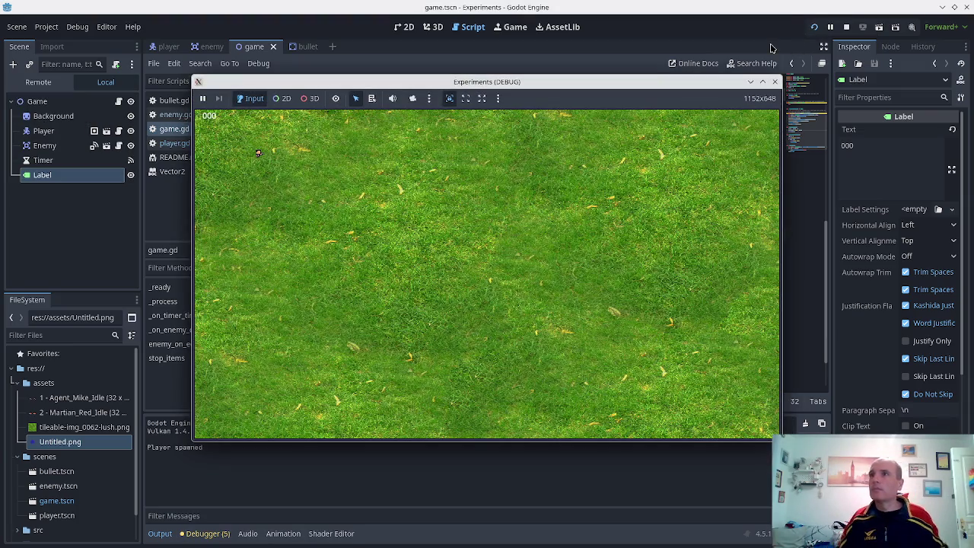
click(608, 234)
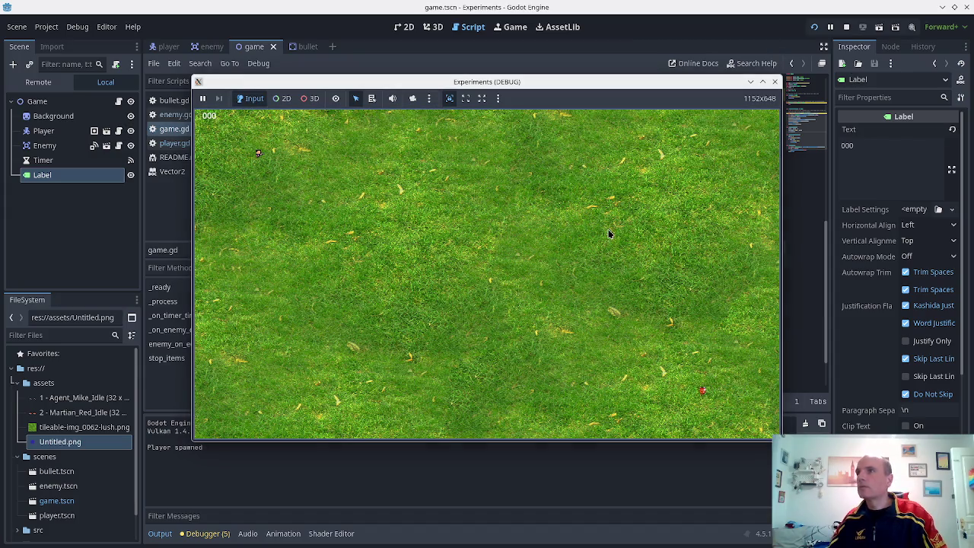
key(Right)
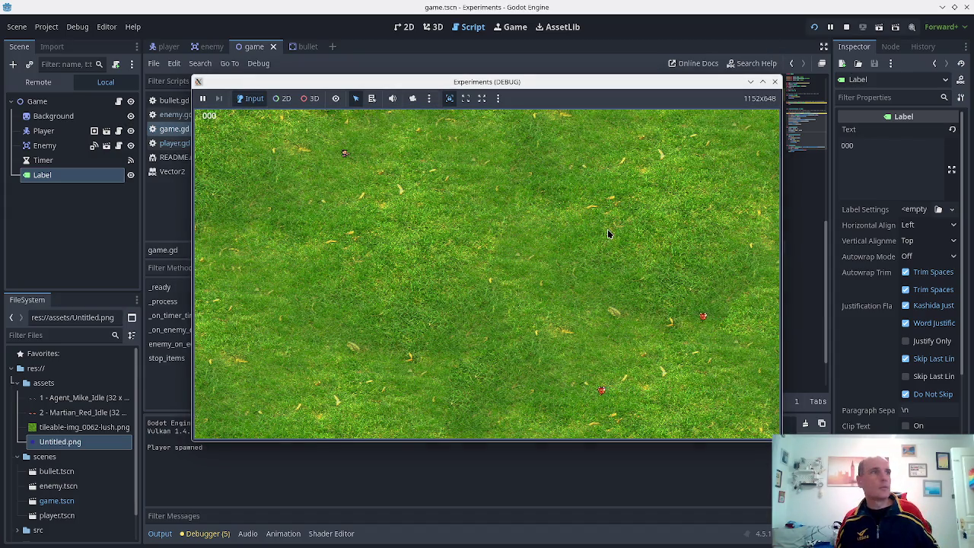
key(Down)
key(Down)
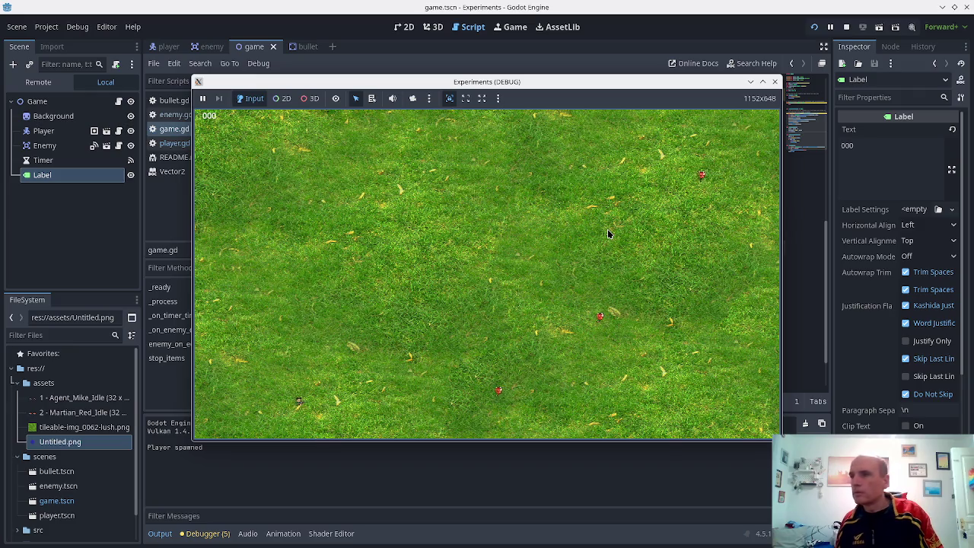
key(Up)
key(space)
key(Right)
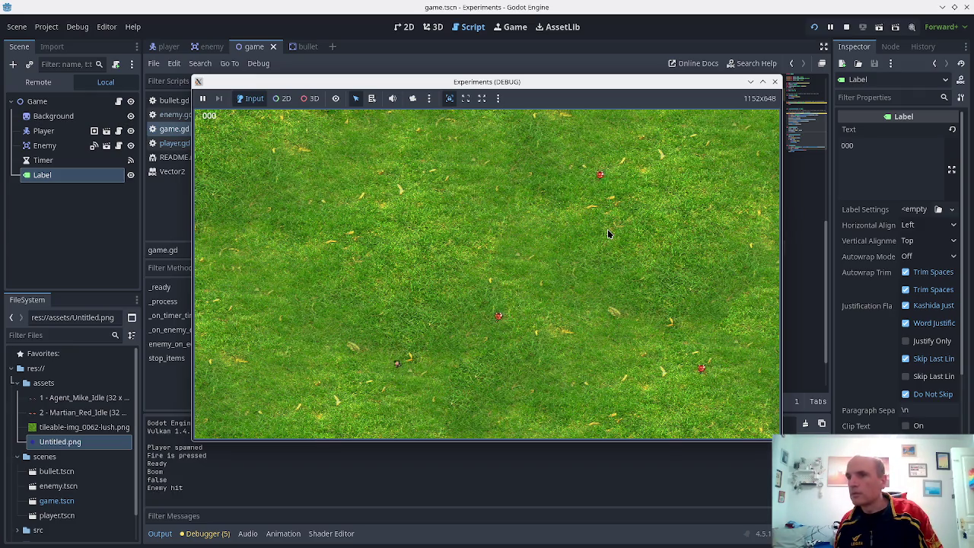
key(Up)
key(Left)
key(space)
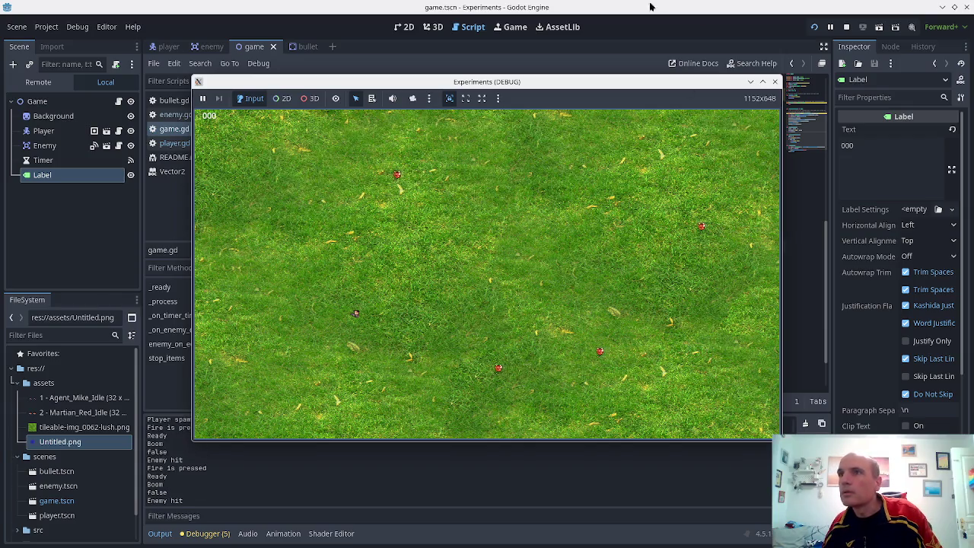
click(775, 81)
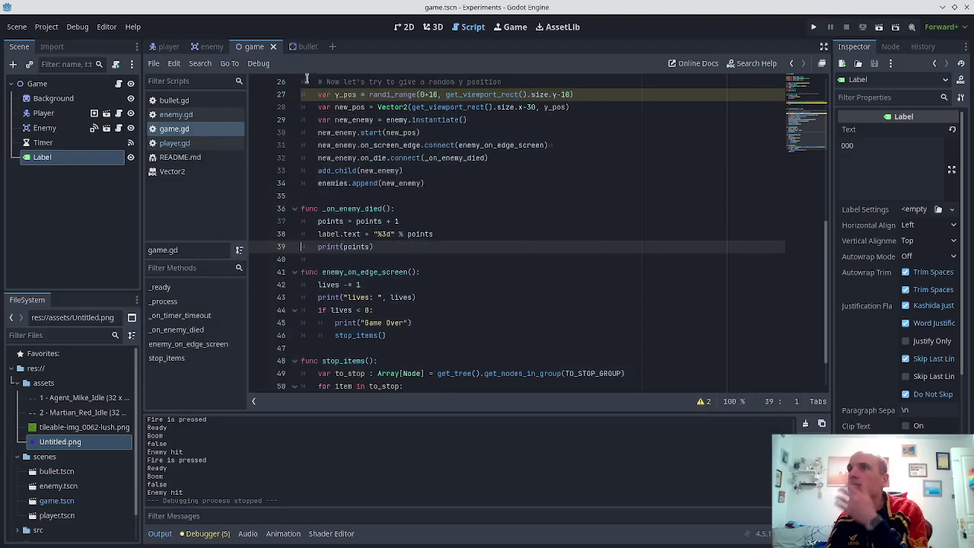
- In enemy.gd, add on_die.emit() after body.queue_free() in _on_body_entered, then run the project
click(160, 114)
scroll(365, 181, down, 1)
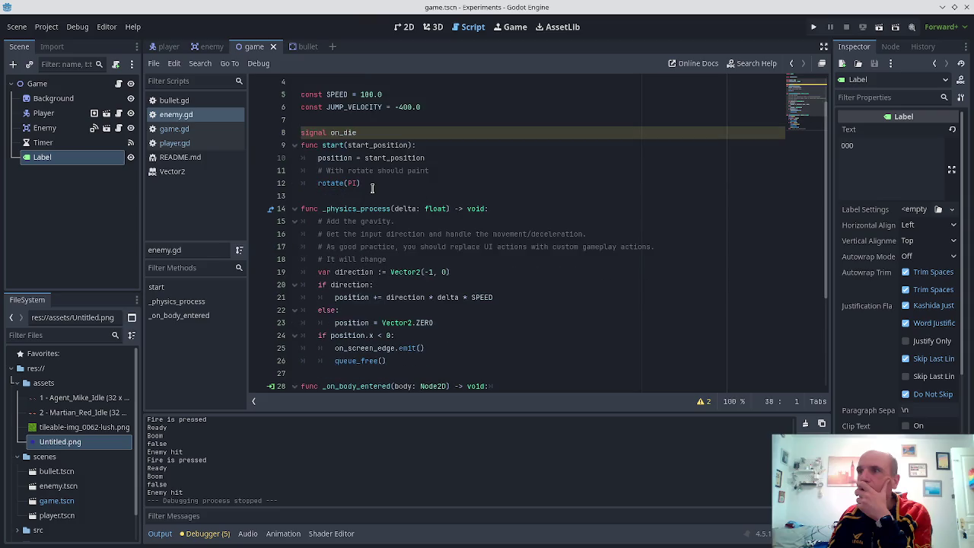
scroll(399, 174, down, 1)
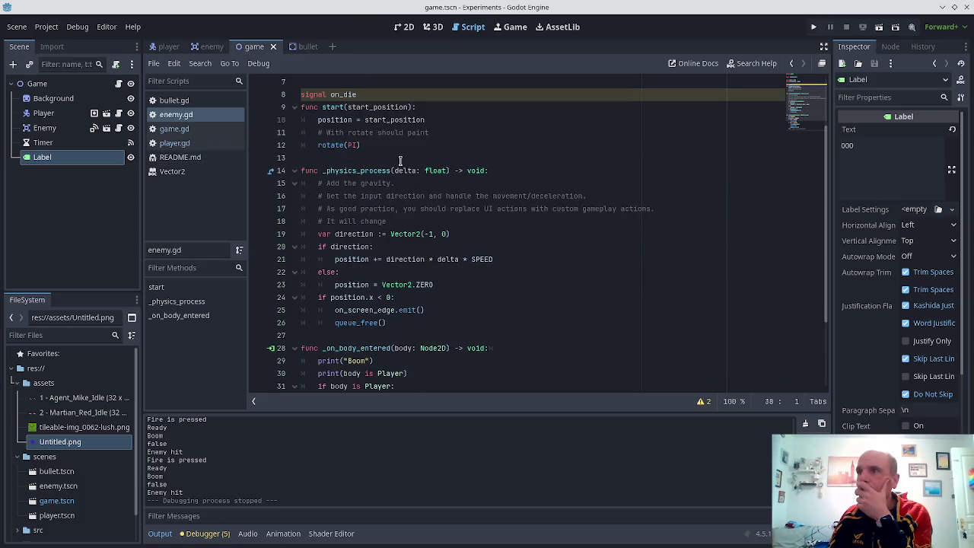
scroll(400, 160, up, 2)
scroll(396, 164, down, 5)
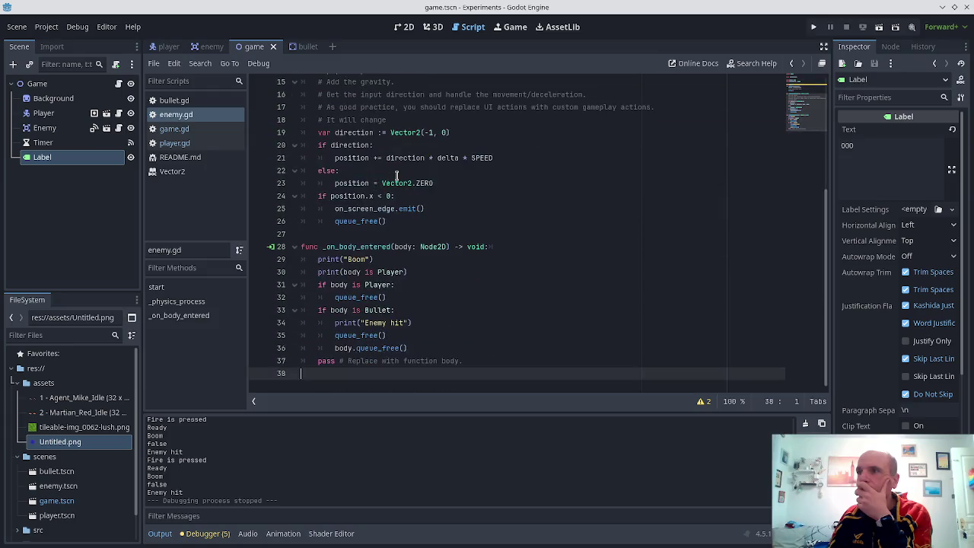
click(416, 344)
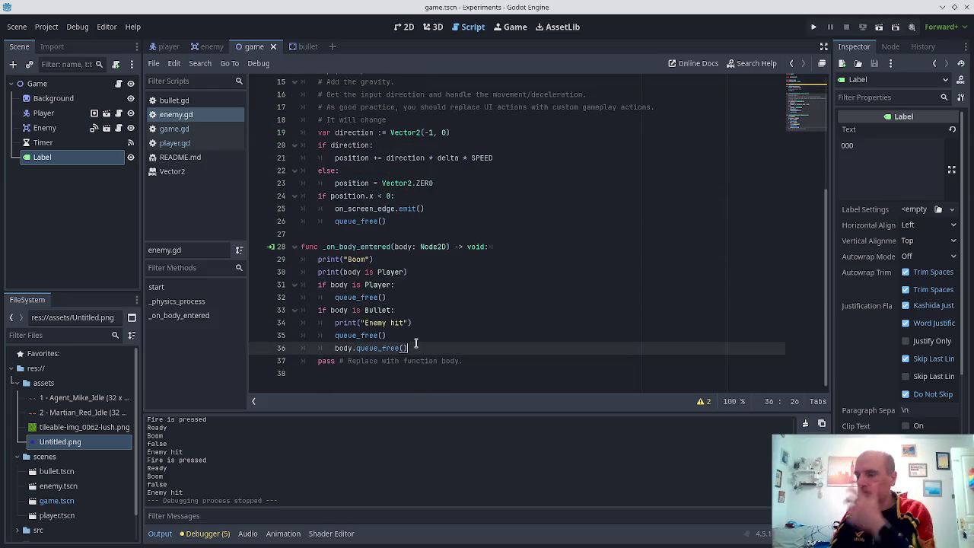
key(Return)
text(e)
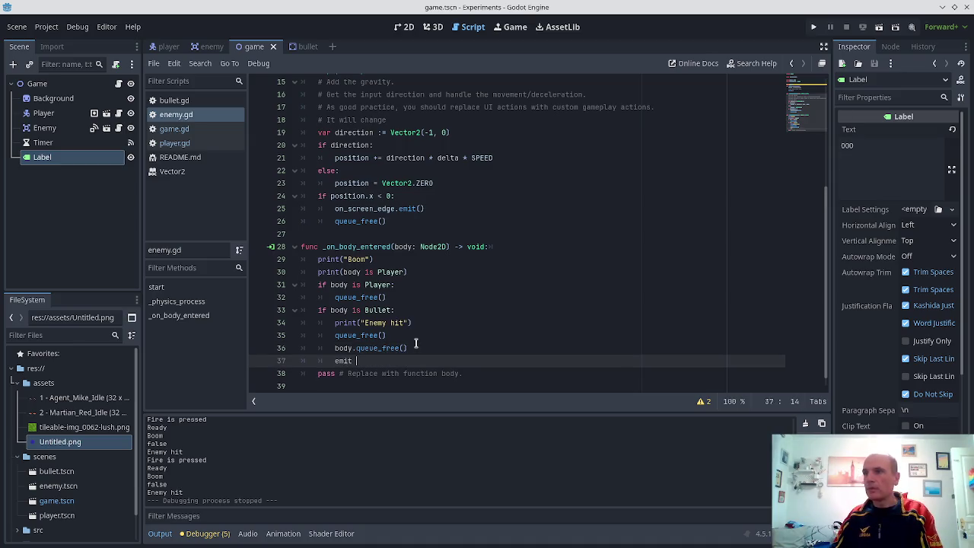
key(BackSpace)
text(on_die.)
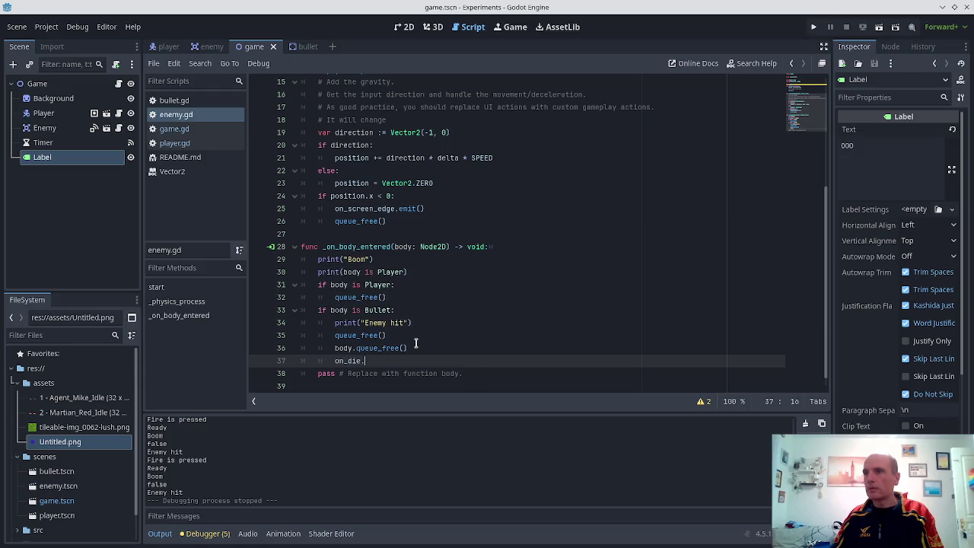
text(e)
key(Return)
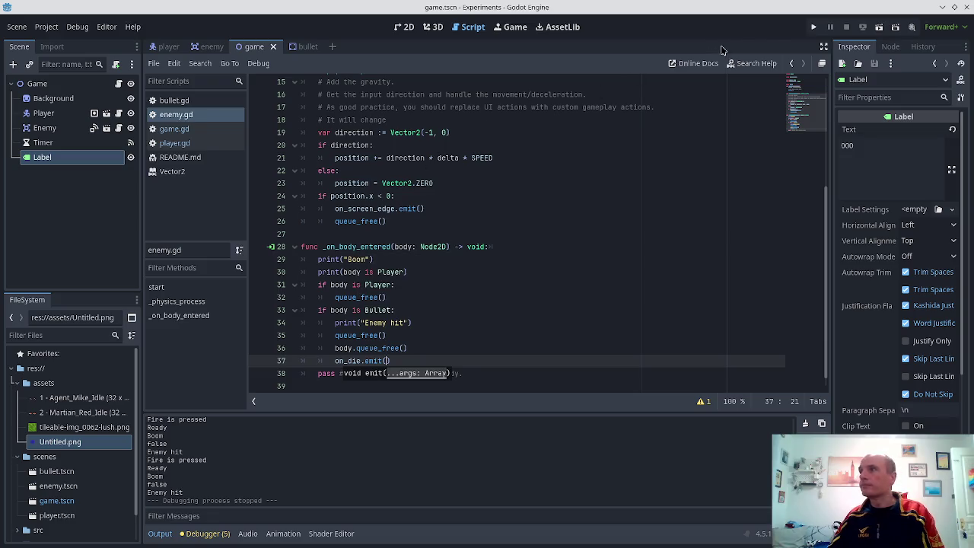
click(811, 28)
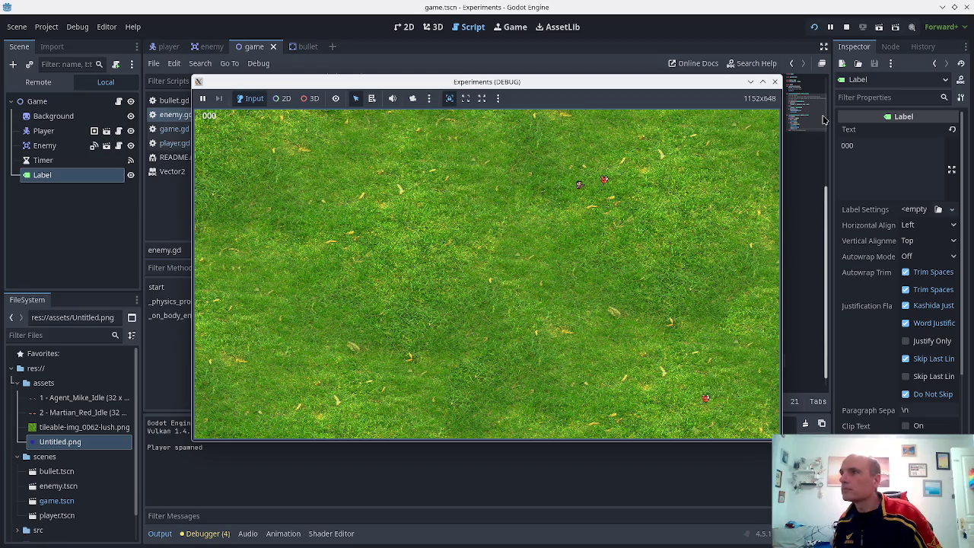
- Shoot enemies while steering the player until the score reaches 7, then stop the test run
key(space)
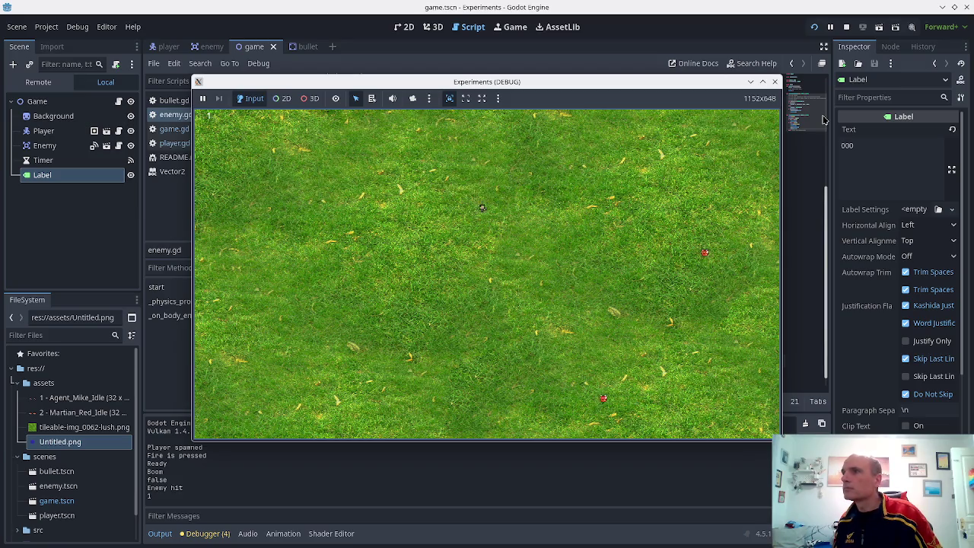
key(space)
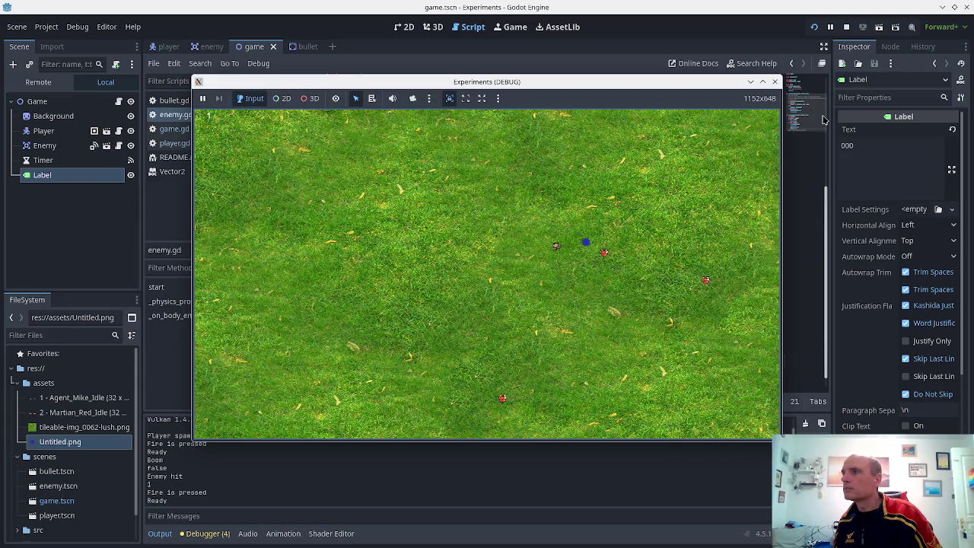
key(space)
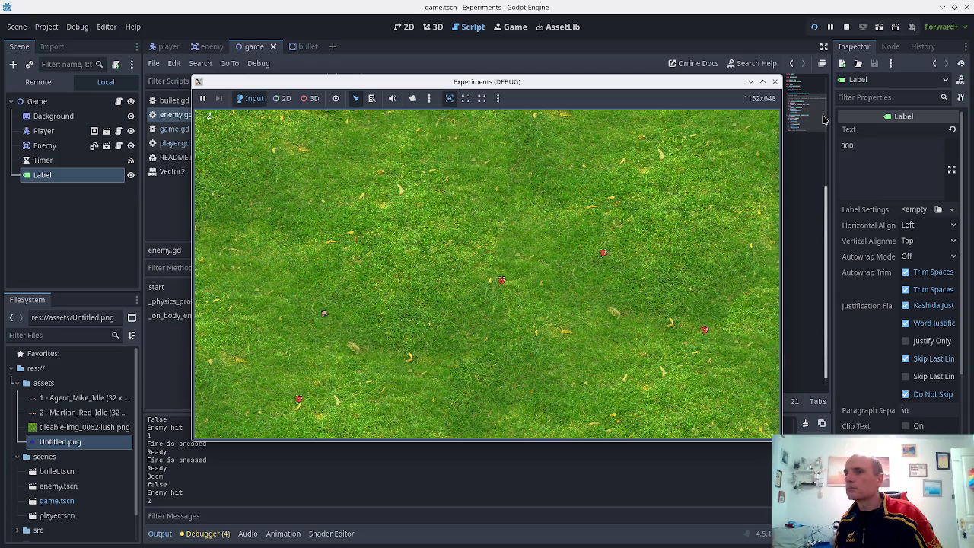
key(space)
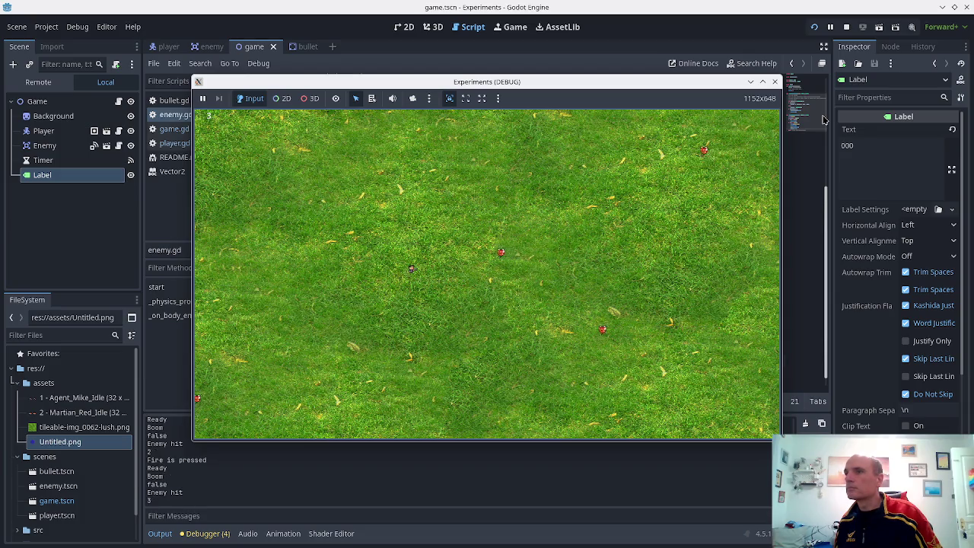
key(space)
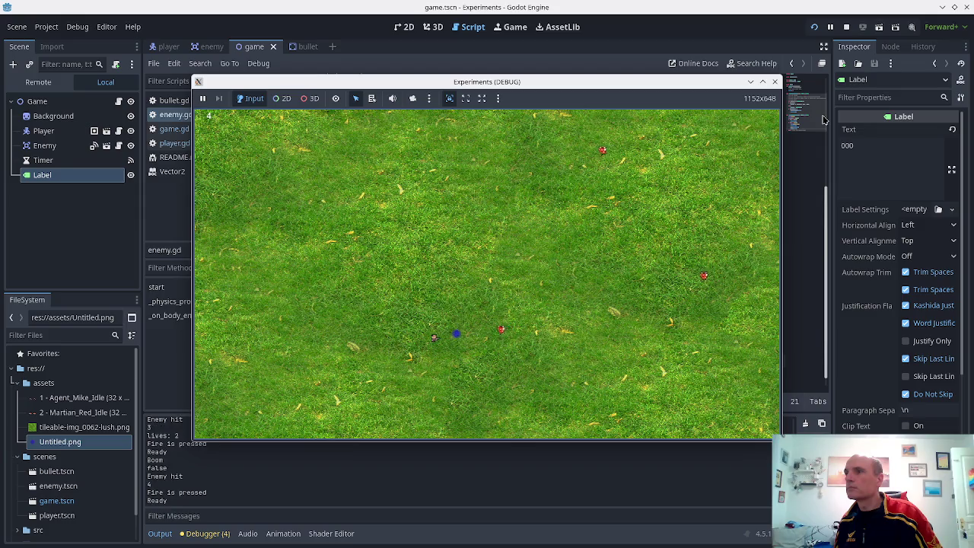
key(Up)
key(Left)
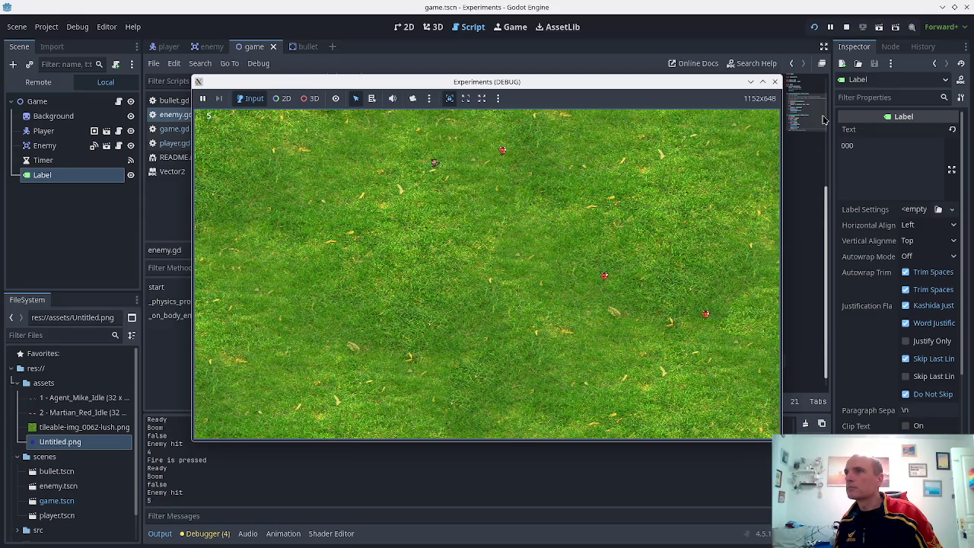
key(space)
key(Left)
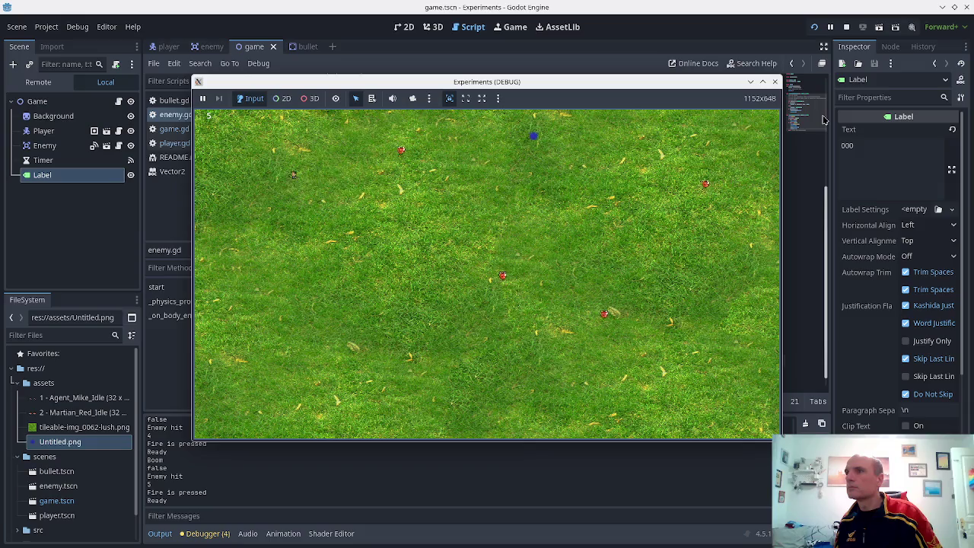
key(space)
key(Down)
key(Down)
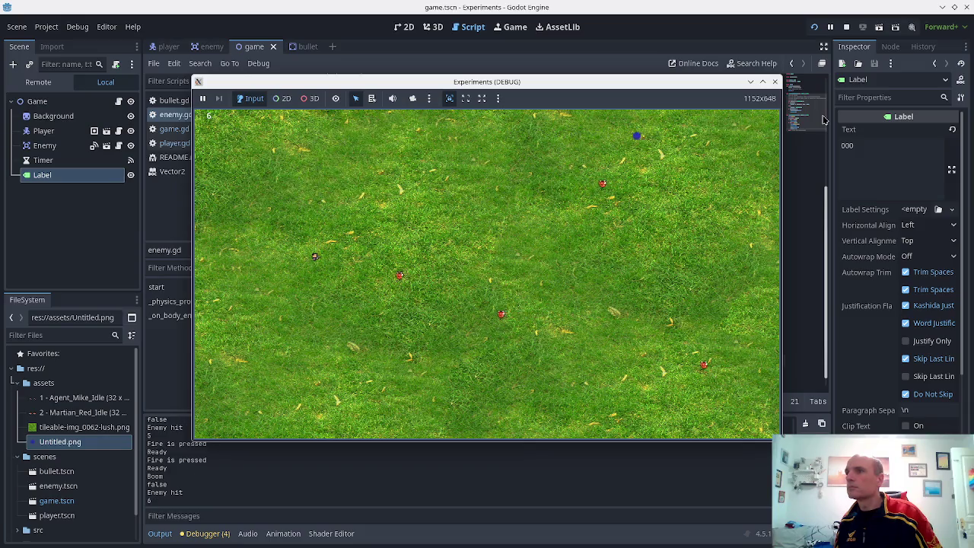
key(space)
key(Right)
key(Up)
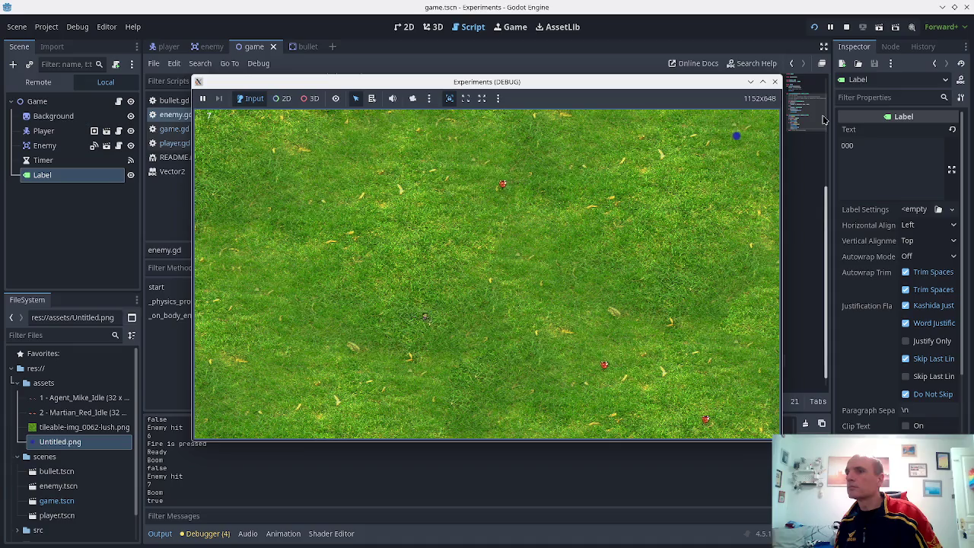
key(Down)
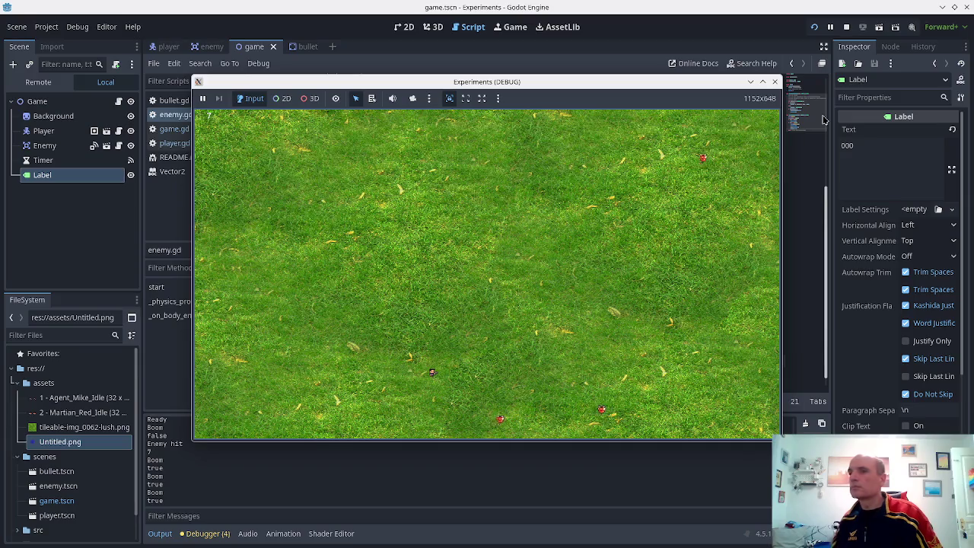
click(775, 82)
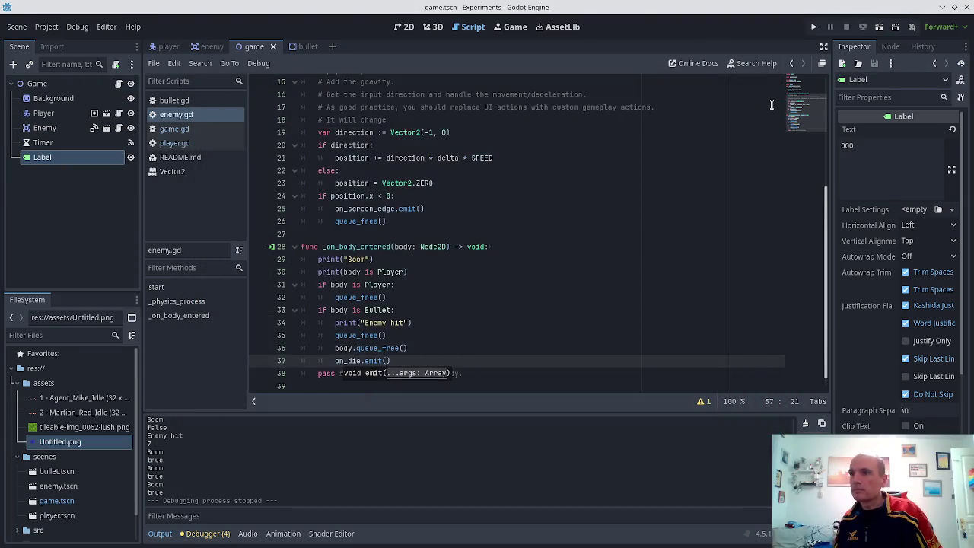
- Unindent on_die.emit() out of the Bullet branch, then bring up Untitled.png's FileSystem context menu
key(Home)
key(BackSpace)
key(Up)
key(Up)
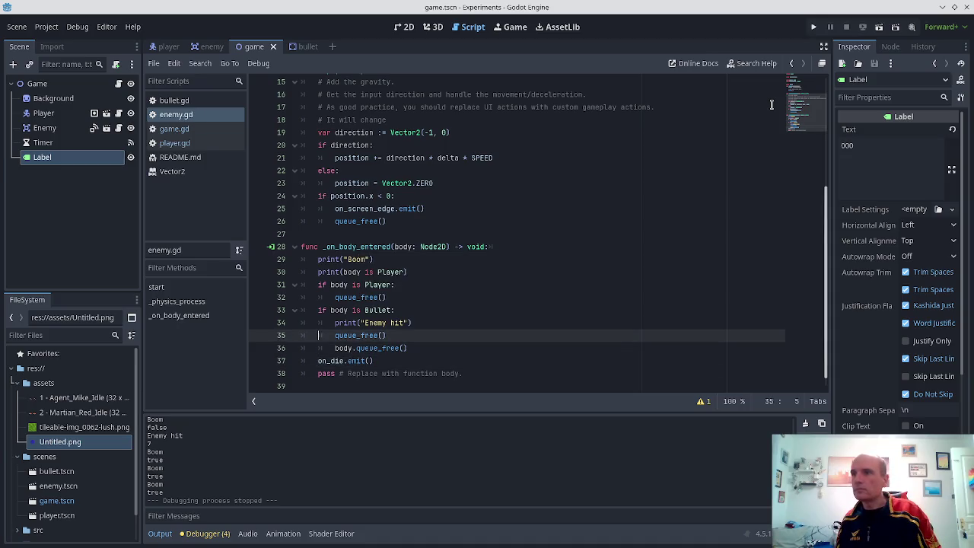
key(Down)
key(Down)
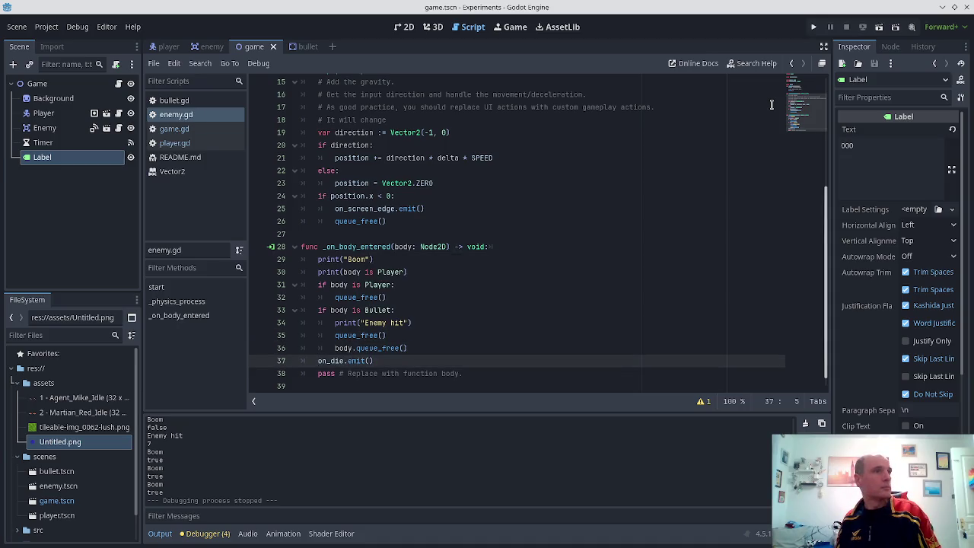
key(Down)
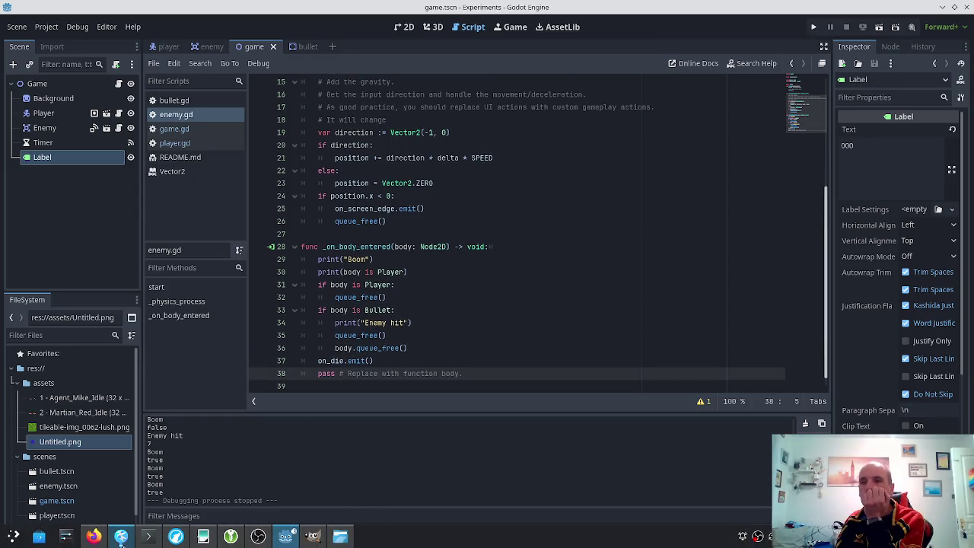
mouse_move(93, 539)
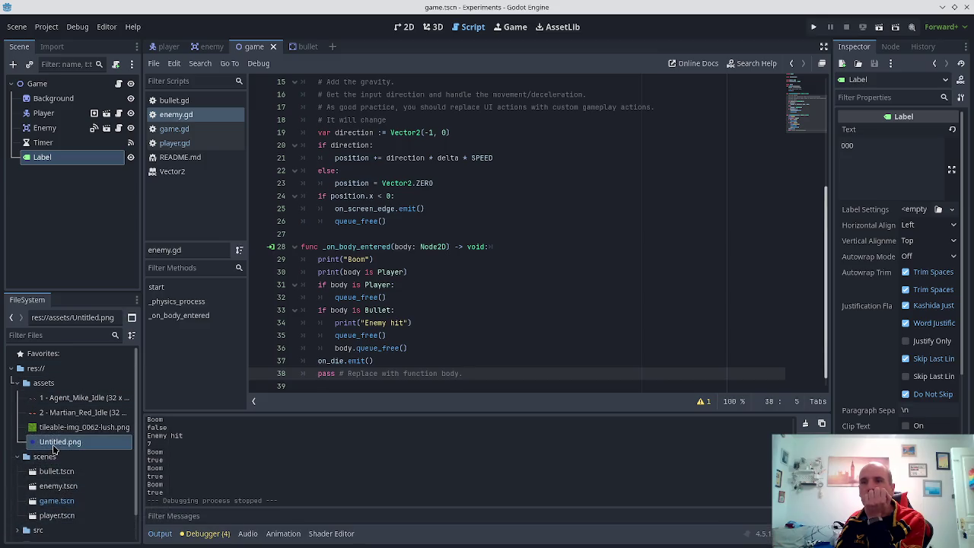
right_click(61, 442)
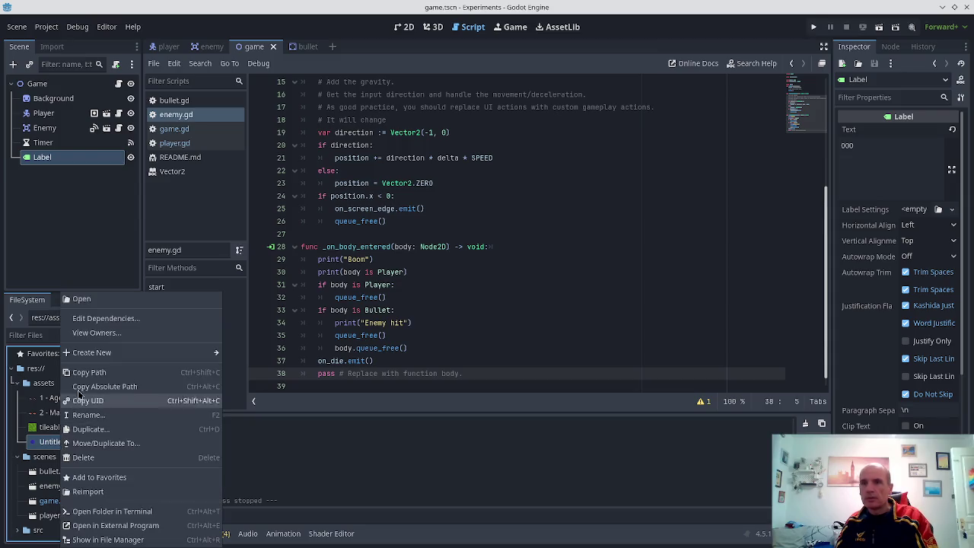
- Rename Untitled.png to bullet.png in the FileSystem dock
click(114, 415)
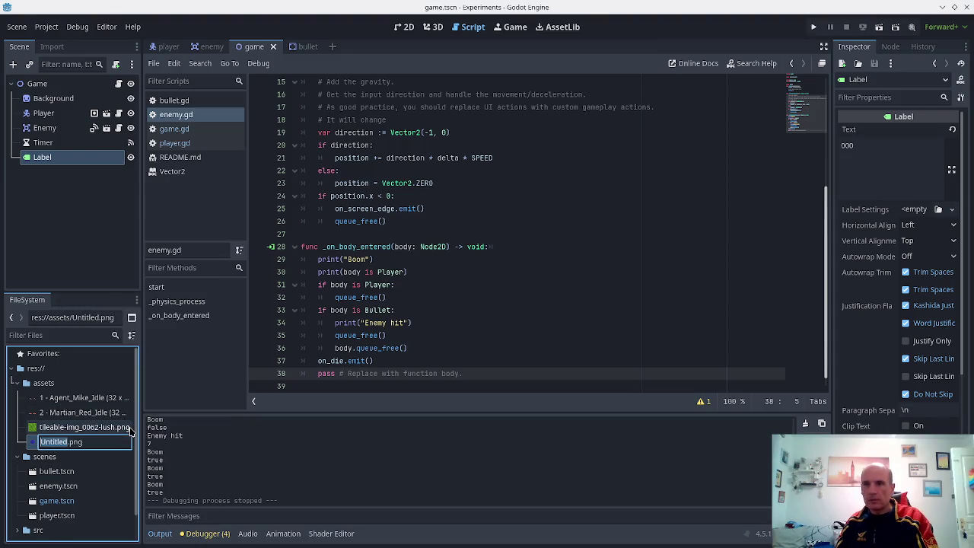
key(BackSpace)
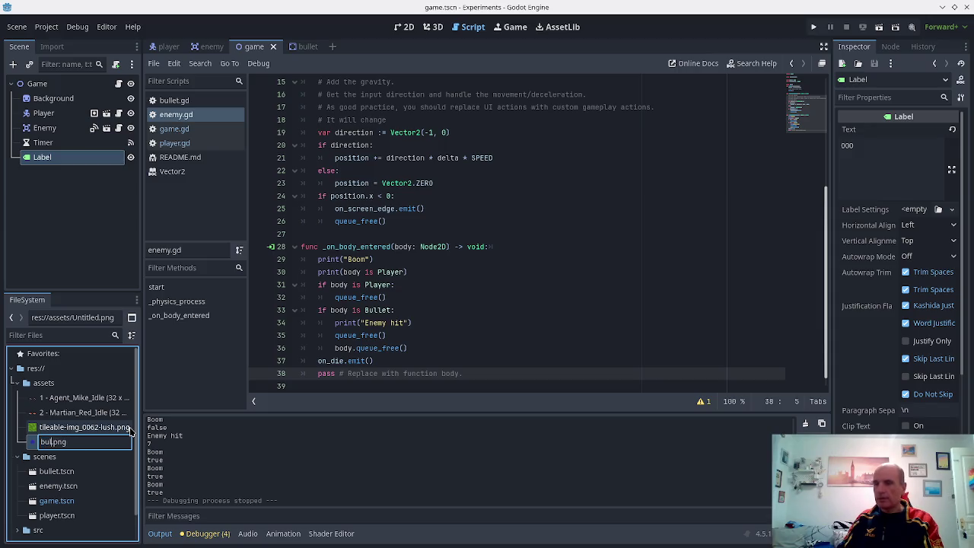
text(let)
key(Return)
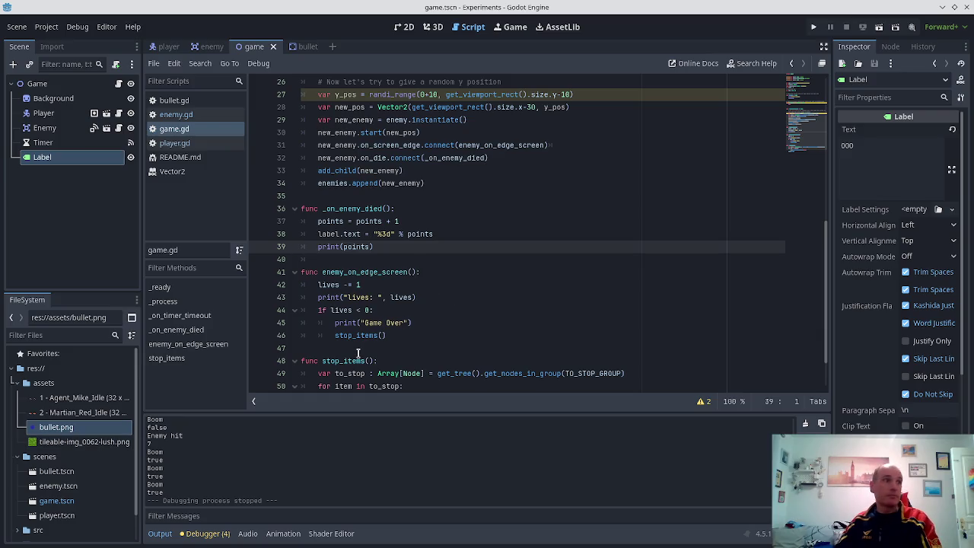
- Change the score format on line 38 to "%.3d" and run the game with F5
scroll(514, 313, down, 2)
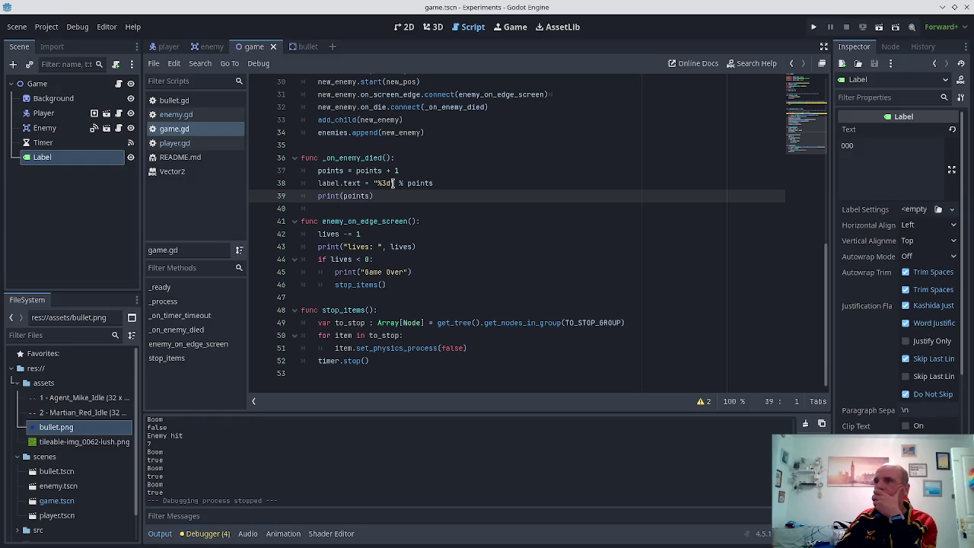
click(392, 182)
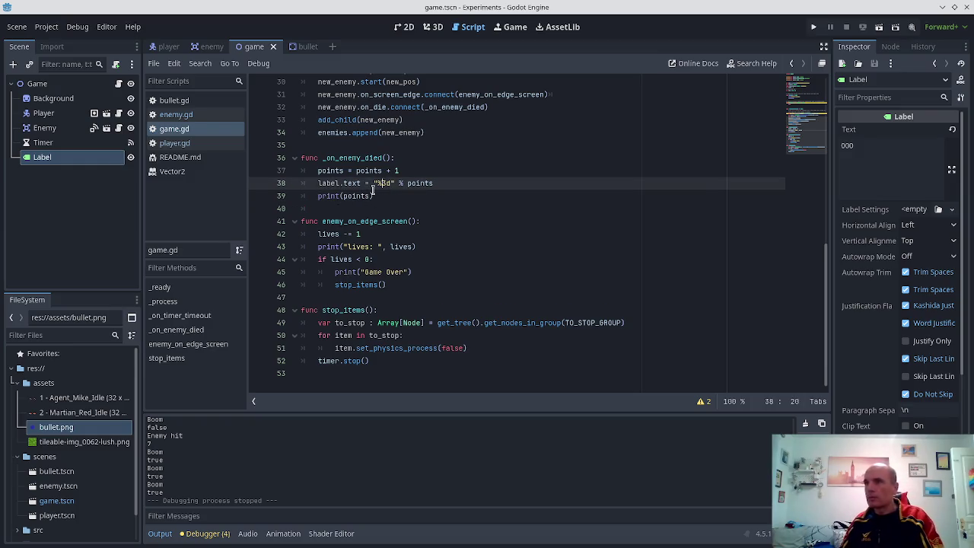
text(.)
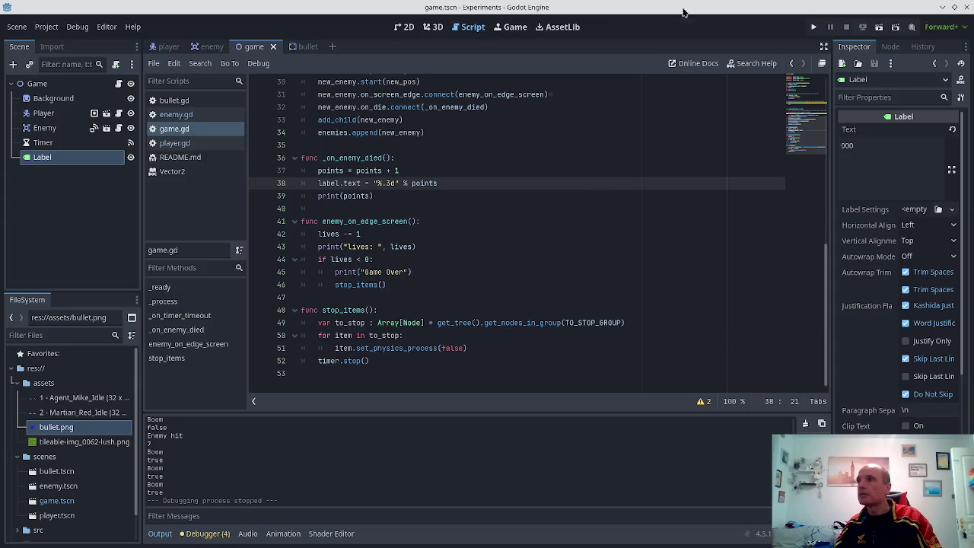
key(F5)
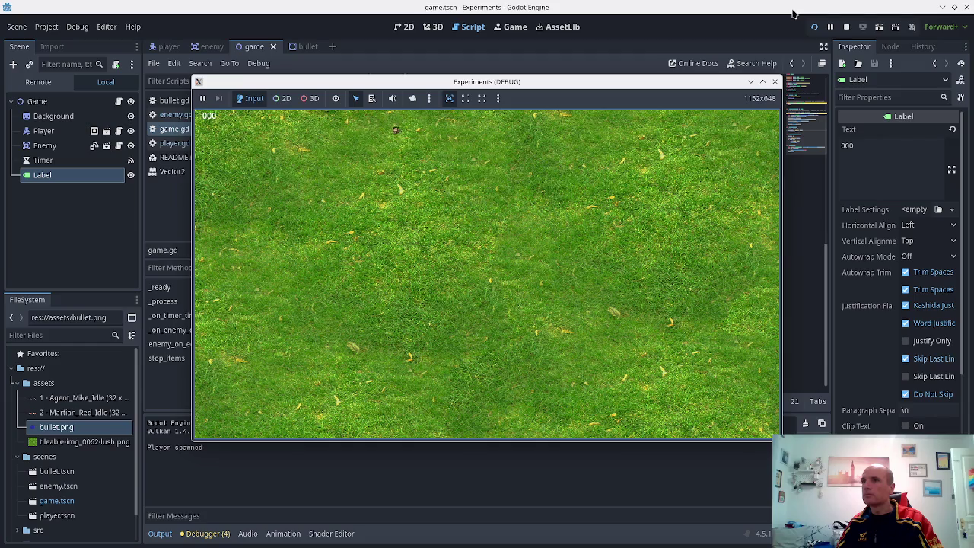
- Shoot one enemy to score 1, then close the running game
key(space)
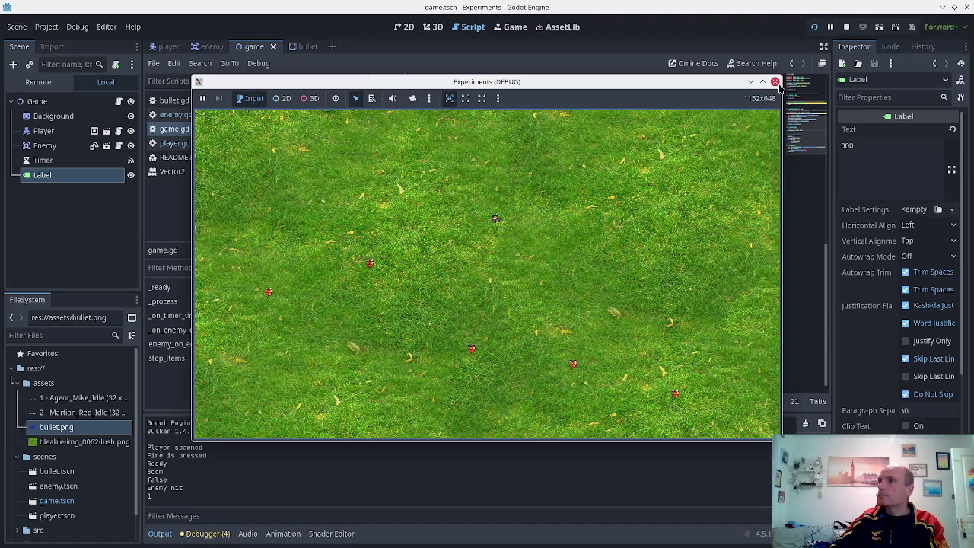
click(776, 81)
key(Up)
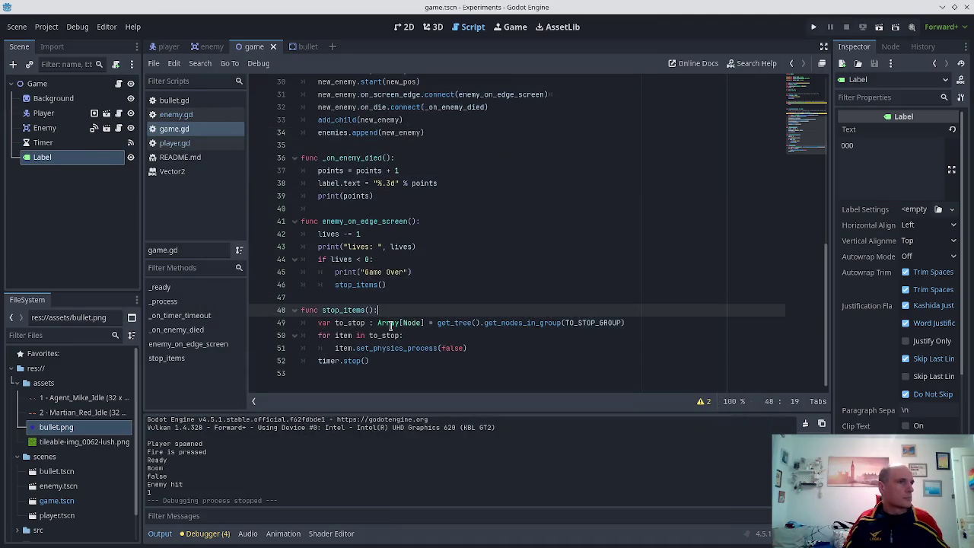
key(Up)
key(Up)
key(Down)
key(Down)
key(Down)
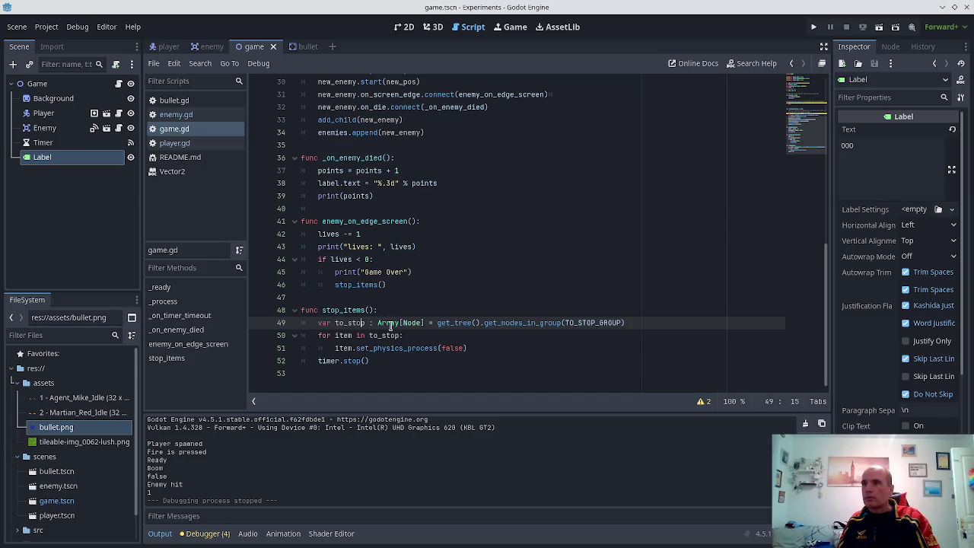
- Change line 38's score format to zero-padded "%03d" and save game.gd
key(Up)
key(Up)
key(Up)
key(Up)
key(Up)
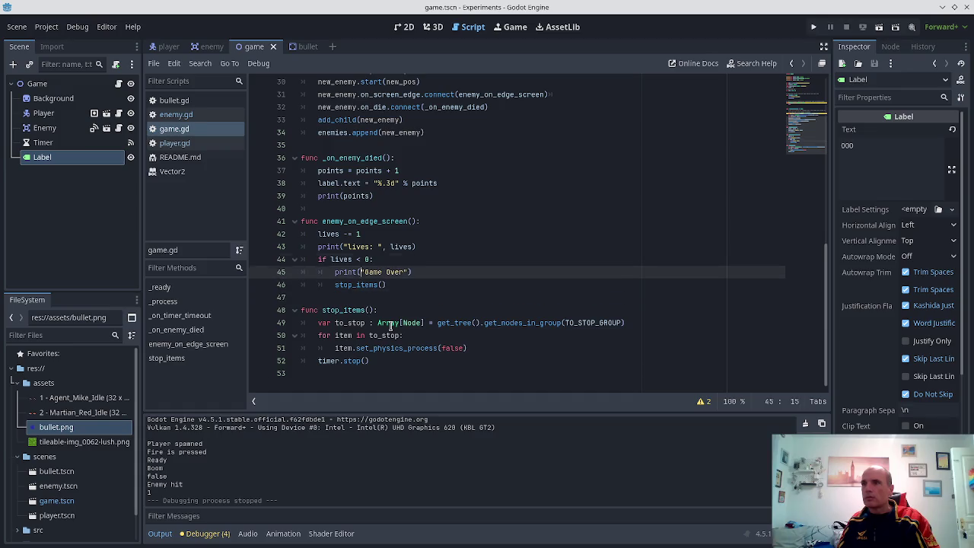
key(Right)
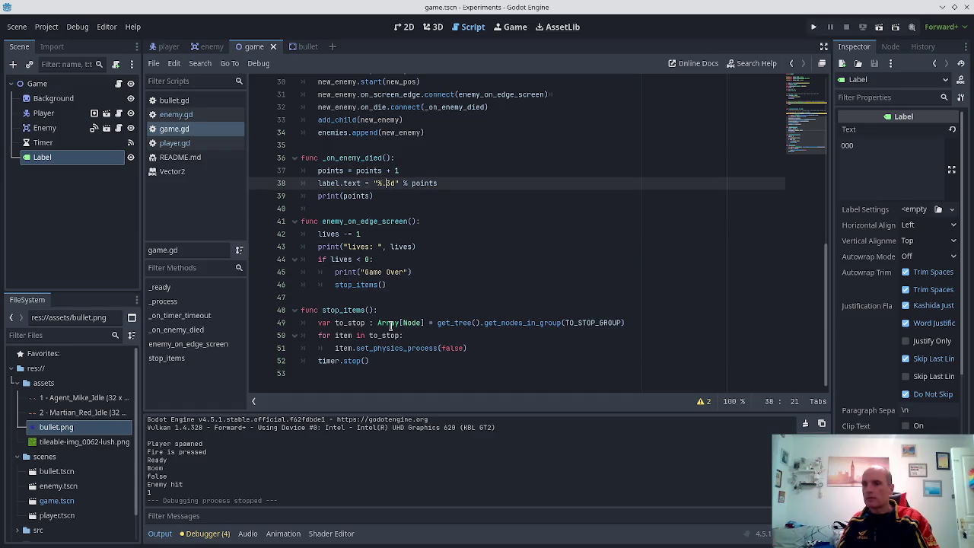
key(BackSpace)
text(0)
key(End)
key(ctrl+s)
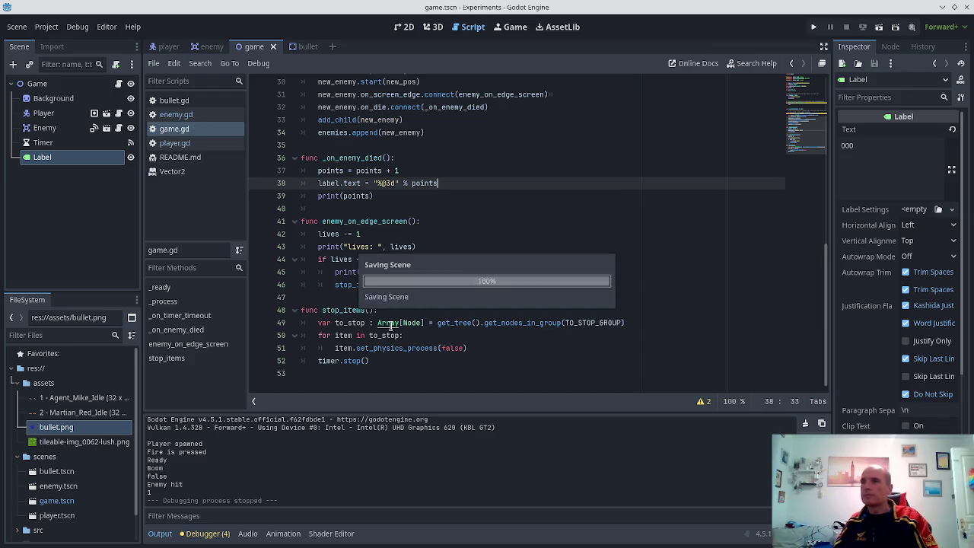
key(alt+Tab)
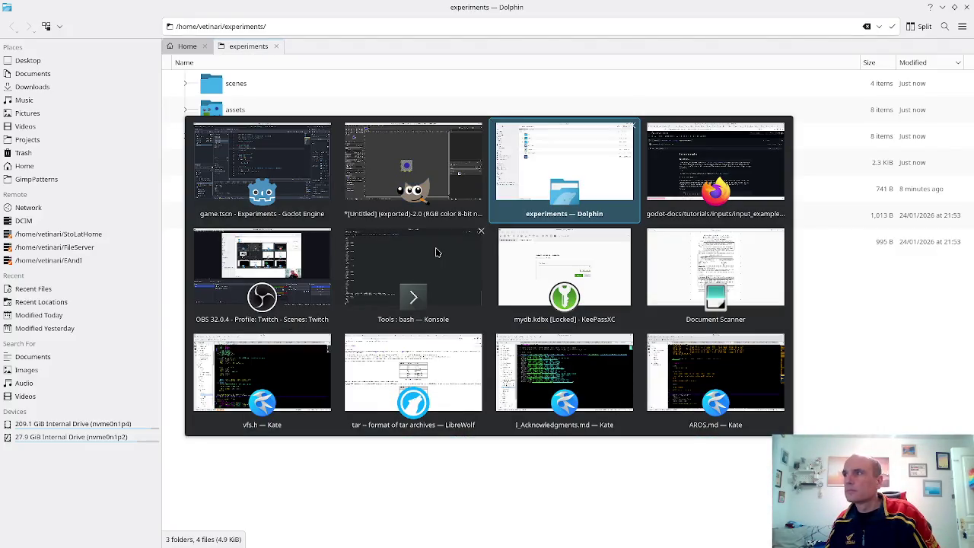
- Search itch.io for "2d game ui" in a new Firefox tab
key(alt+Tab)
key(ctrl+t)
text(itch.io/)
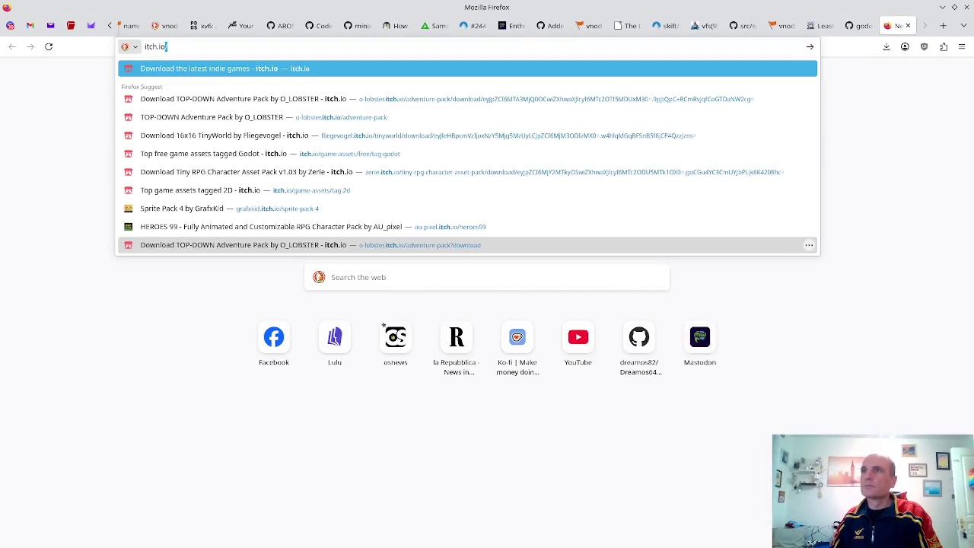
key(Return)
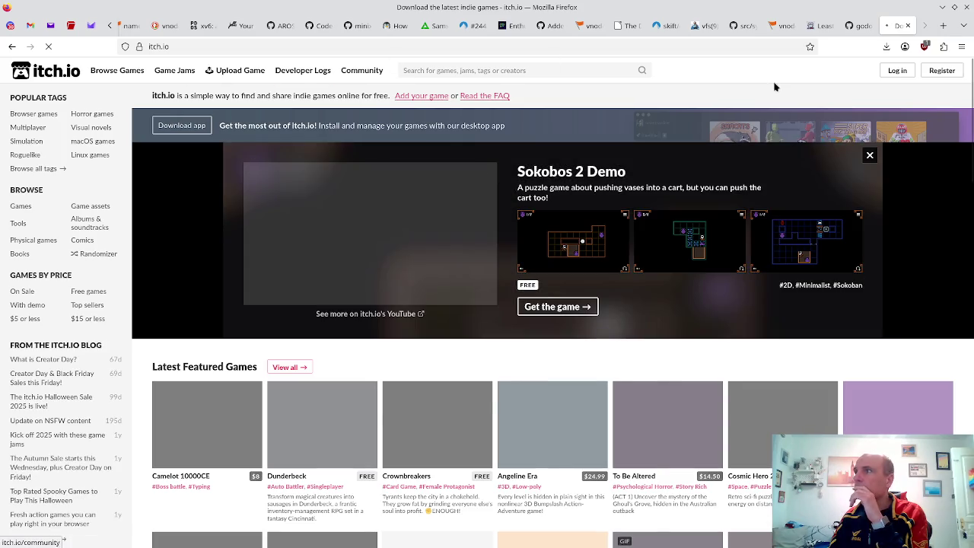
click(609, 70)
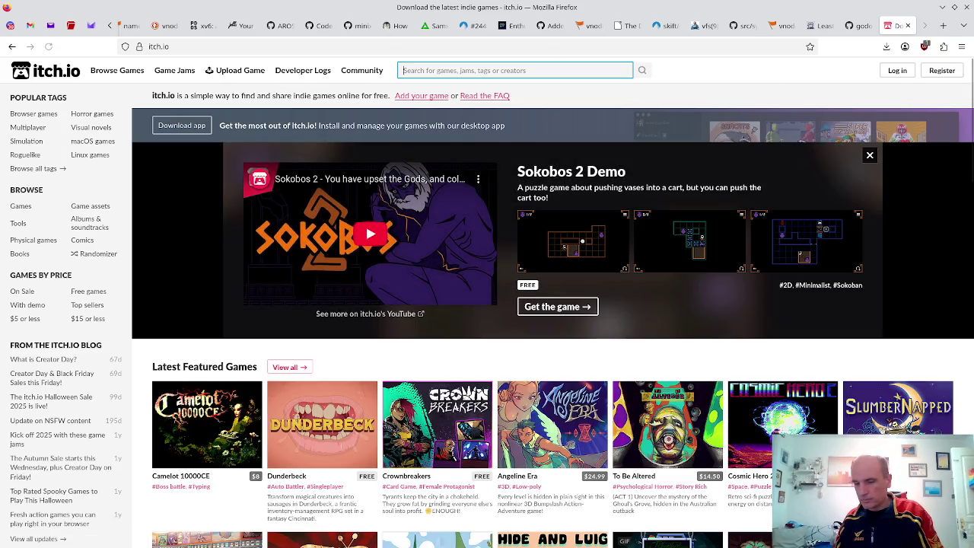
text(2d game ui)
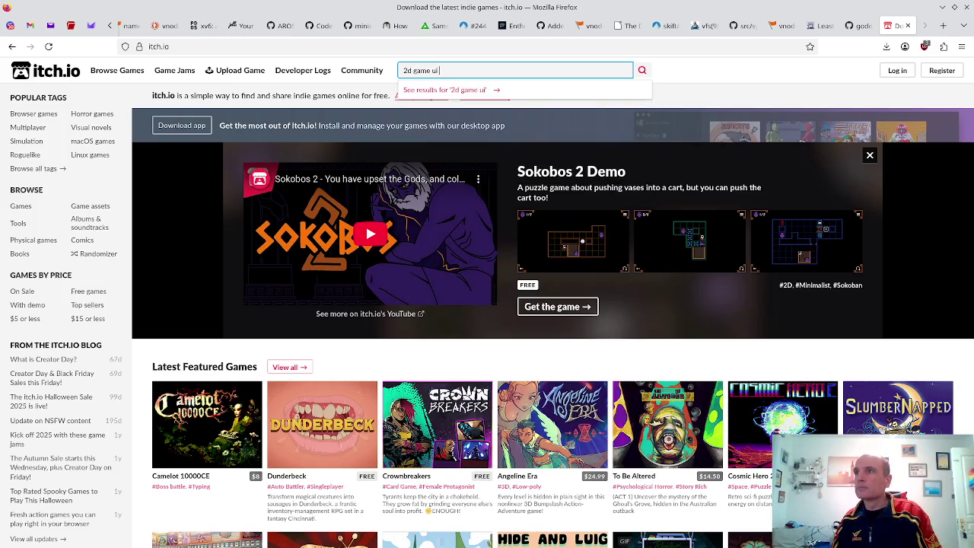
key(Return)
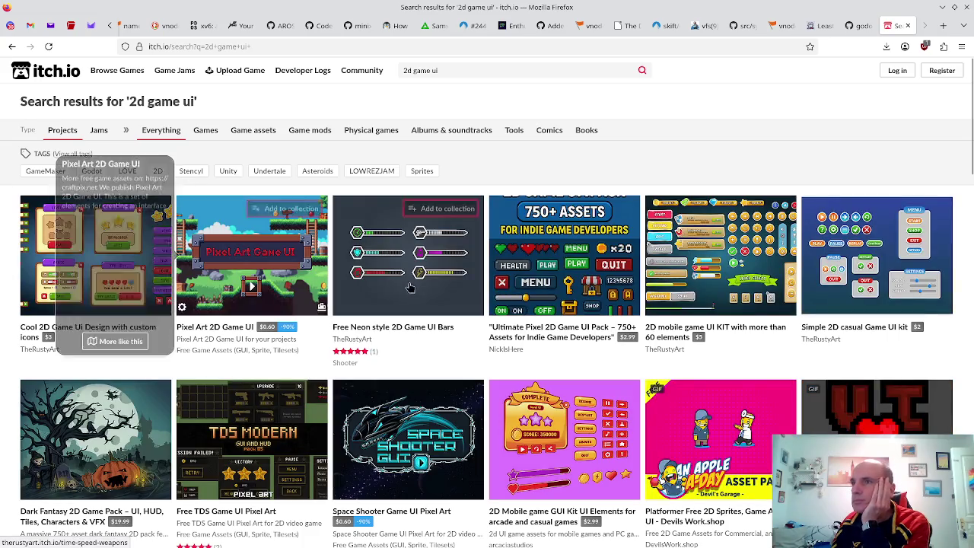
- Browse the results and download 2D UI Assets.zip from the free Simple 2D Pixel Art Game UI page
click(547, 247)
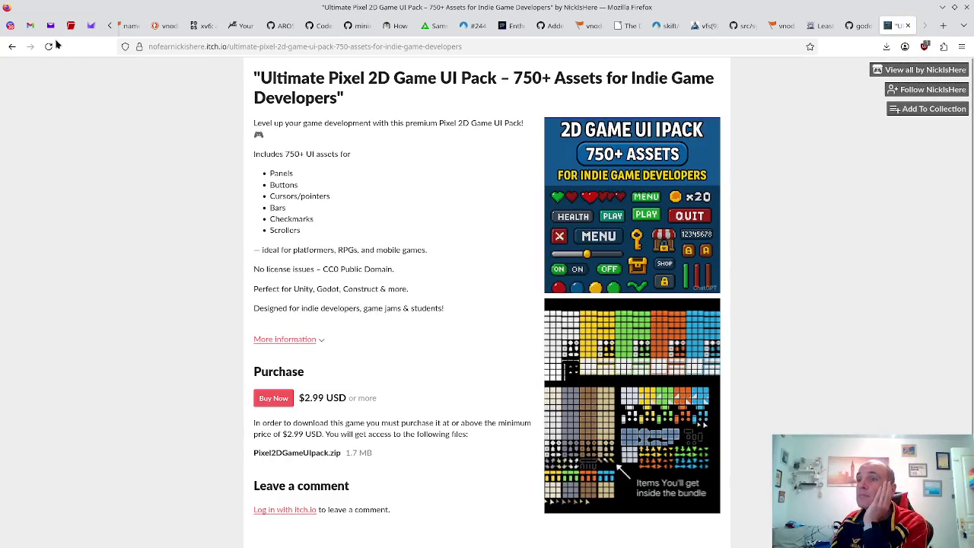
click(12, 47)
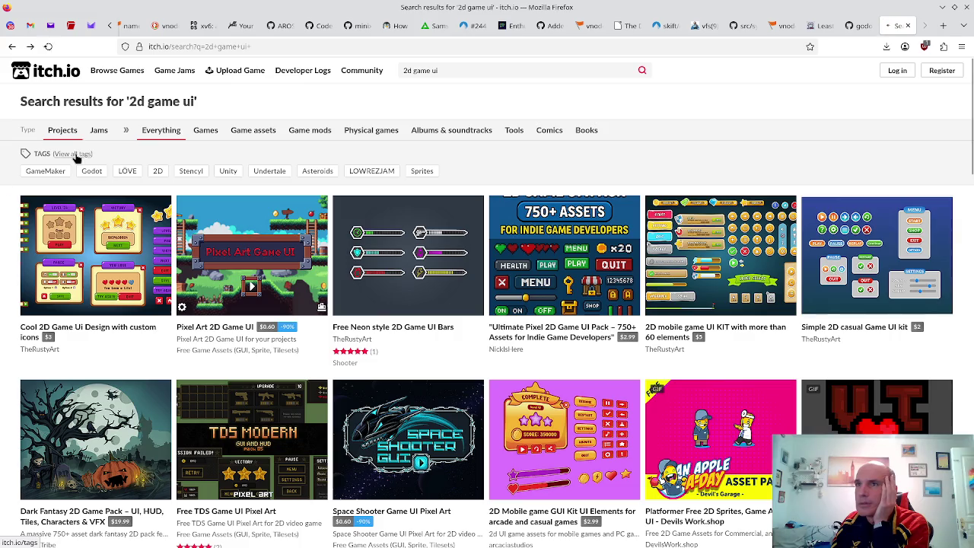
click(76, 156)
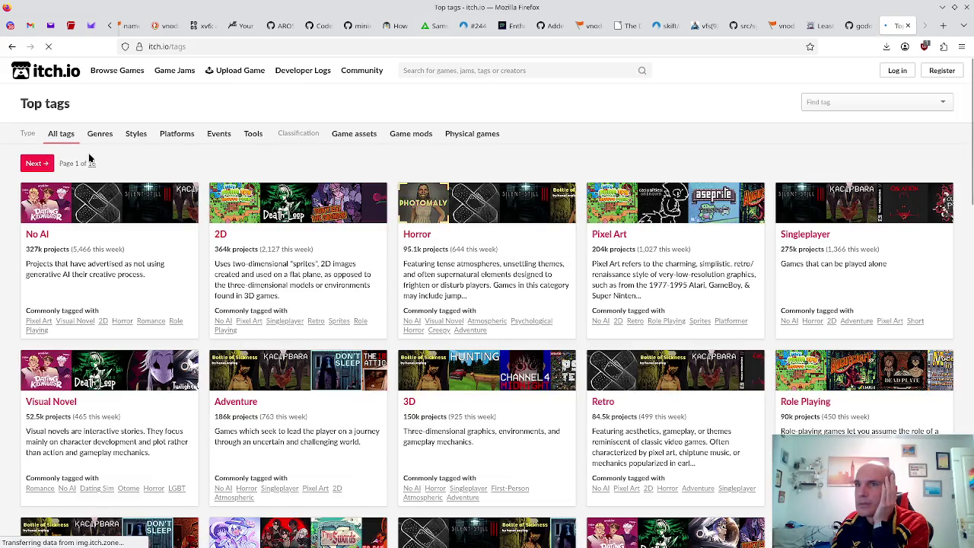
click(11, 46)
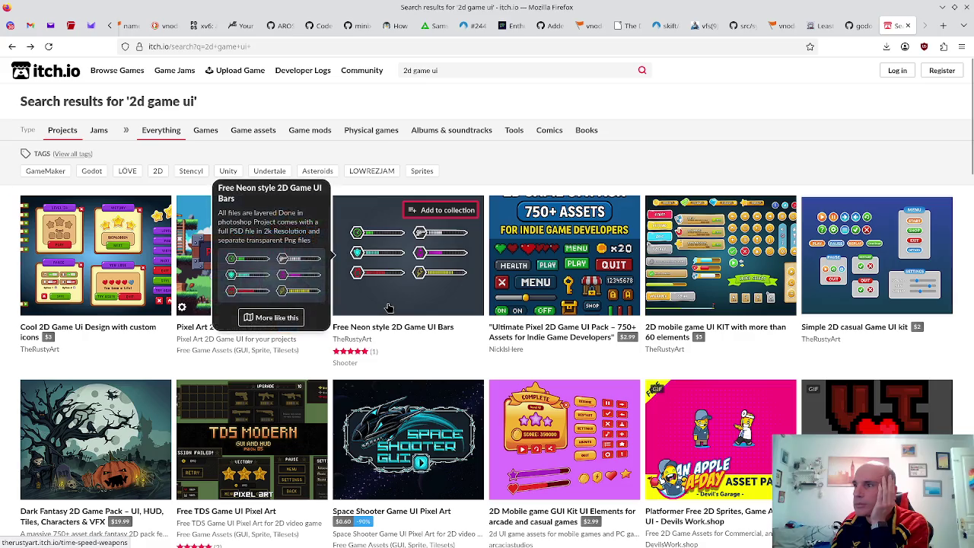
scroll(388, 308, down, 2)
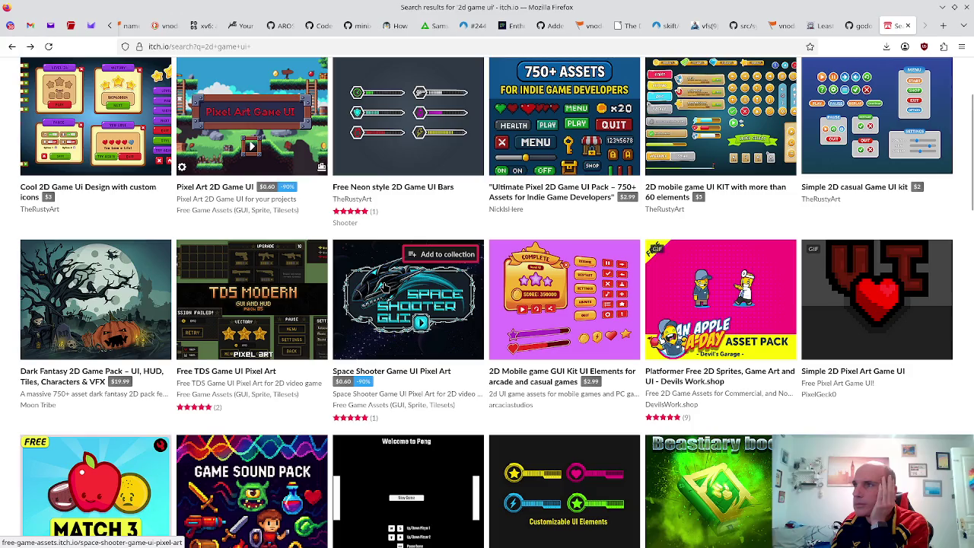
scroll(723, 297, down, 1)
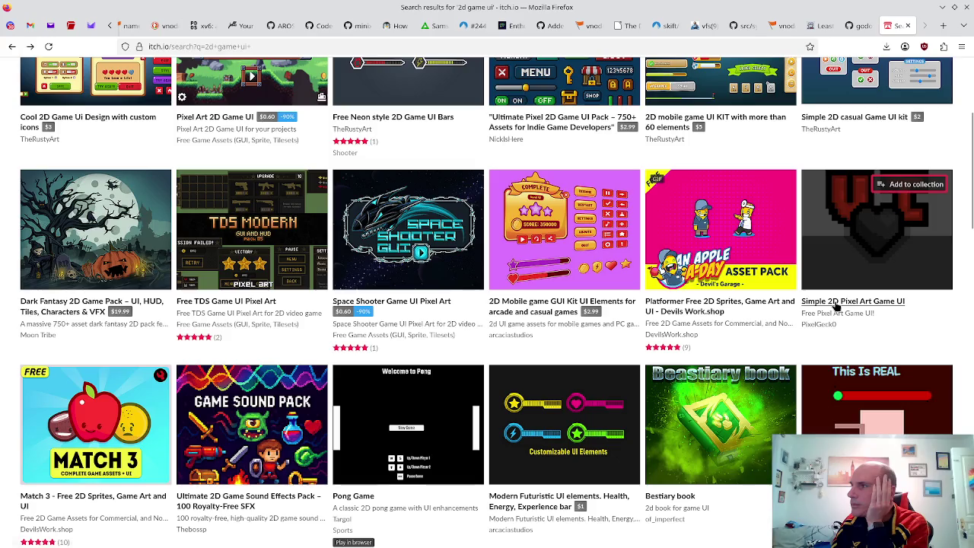
click(836, 304)
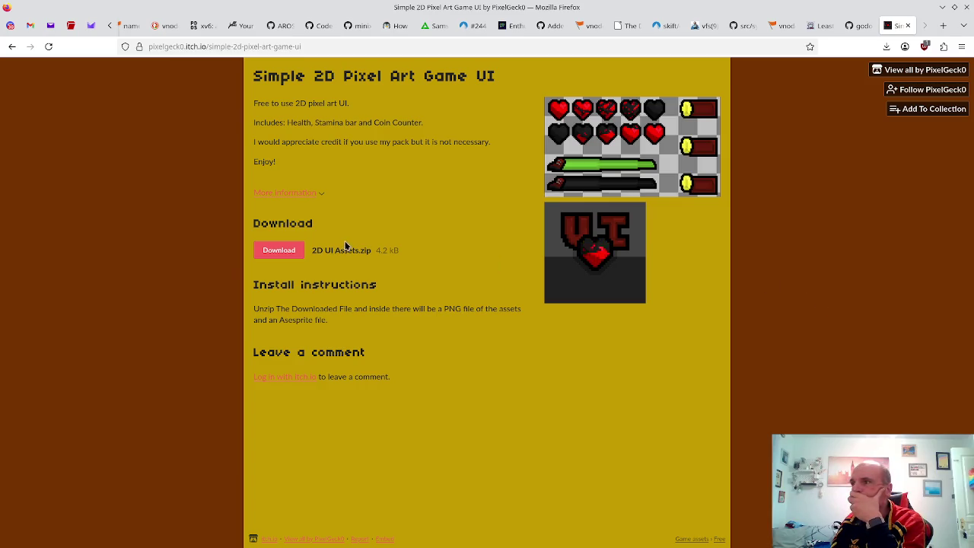
click(276, 251)
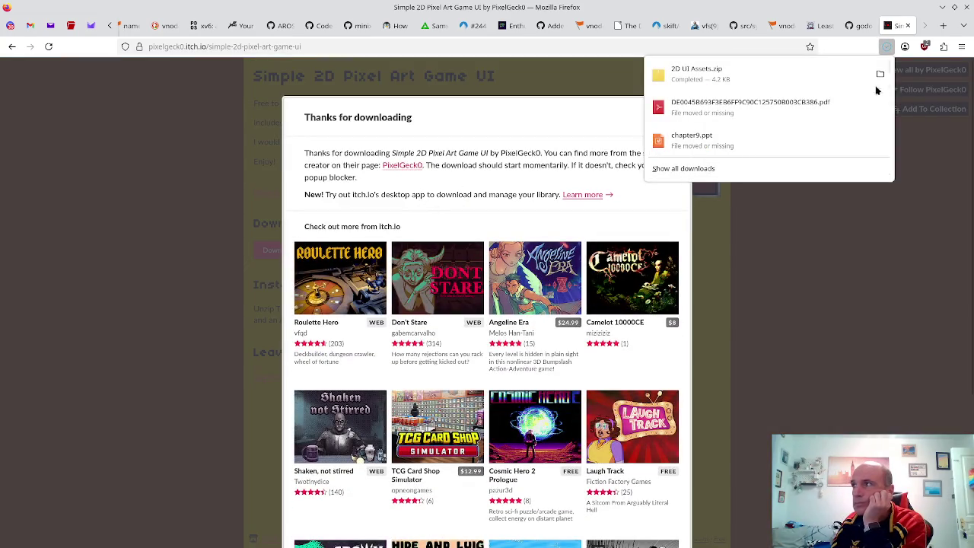
click(879, 79)
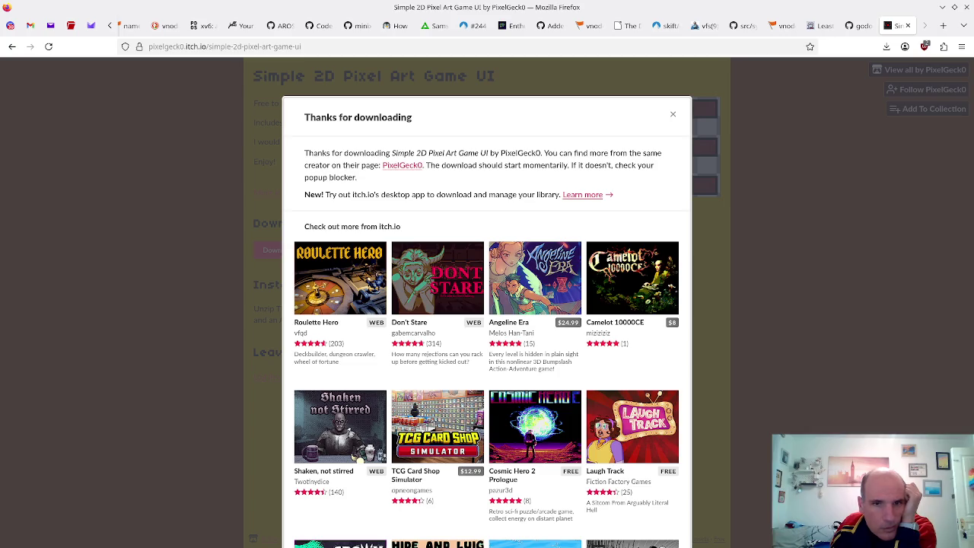
- Inspect the 147×84 UI.png hearts-and-bars sheet in Gwenview, then return to the Godot editor
mouse_move(341, 542)
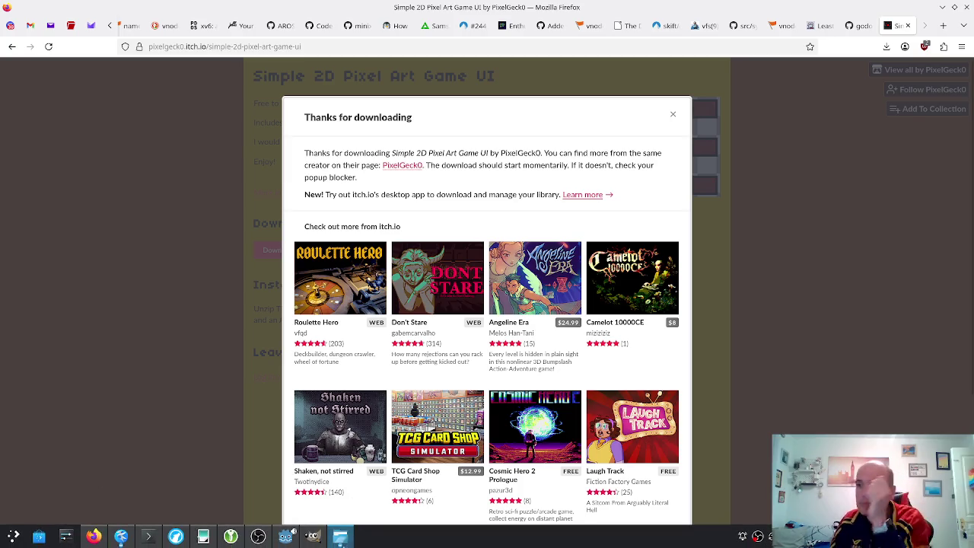
click(286, 536)
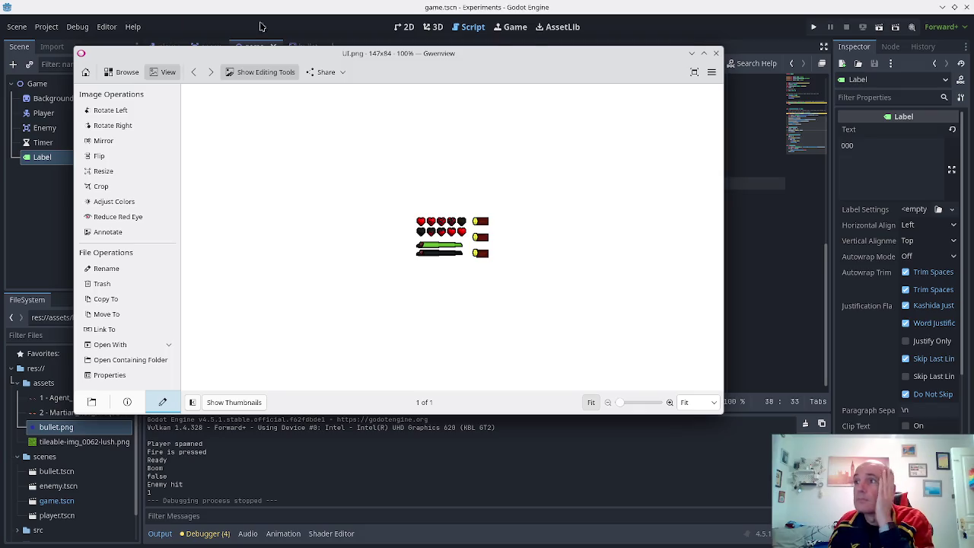
mouse_move(442, 52)
mouse_down()
mouse_move(425, 61)
mouse_move(420, 82)
mouse_move(278, 139)
mouse_move(0, 144)
mouse_up()
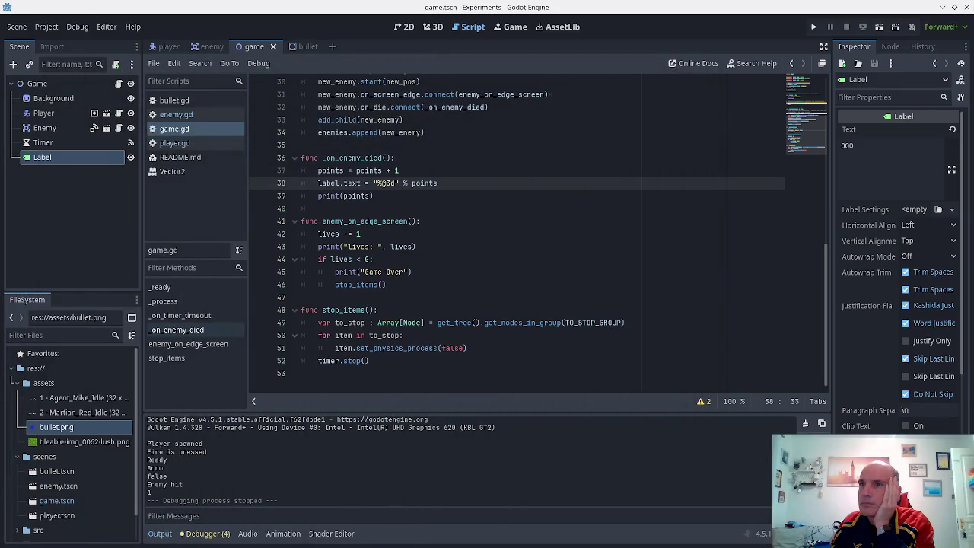
right_click(32, 85)
click(65, 114)
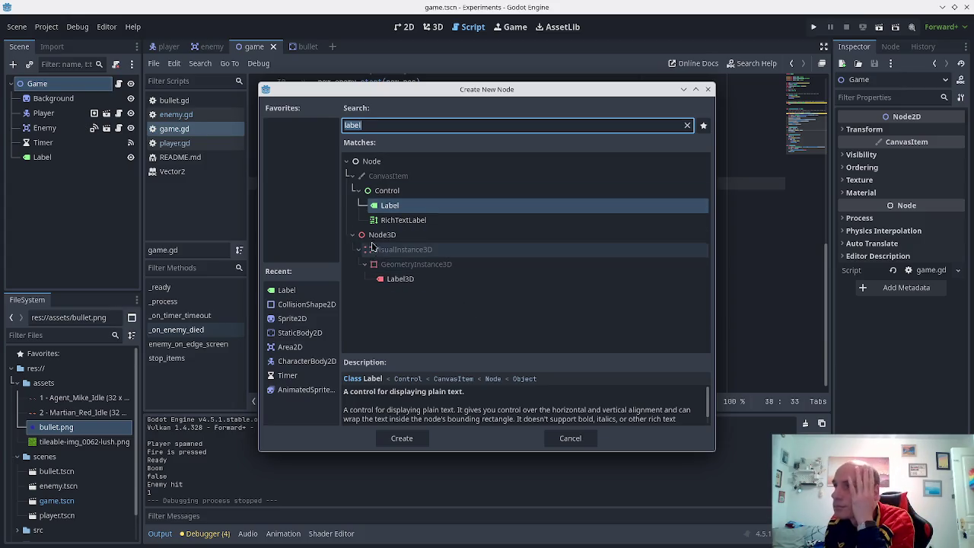
key(BackSpace)
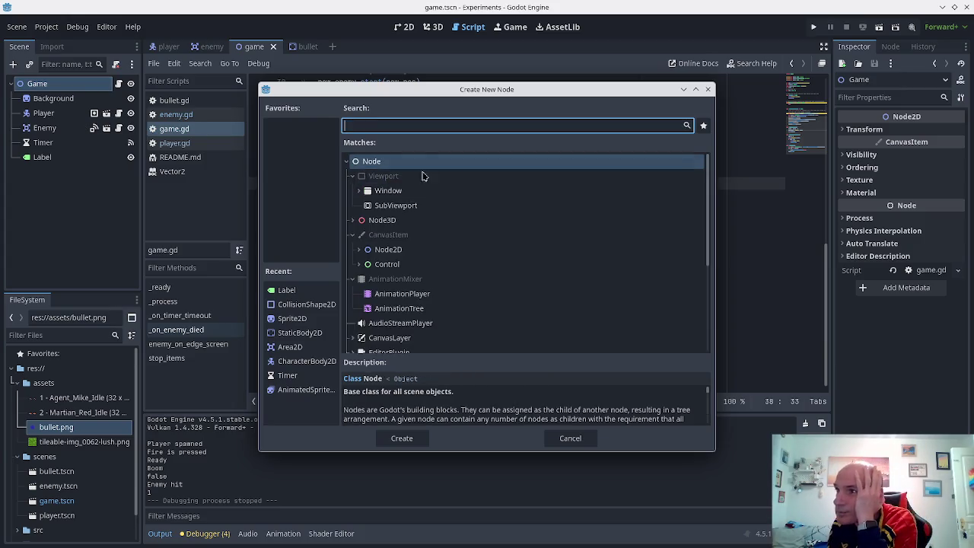
scroll(470, 289, down, 5)
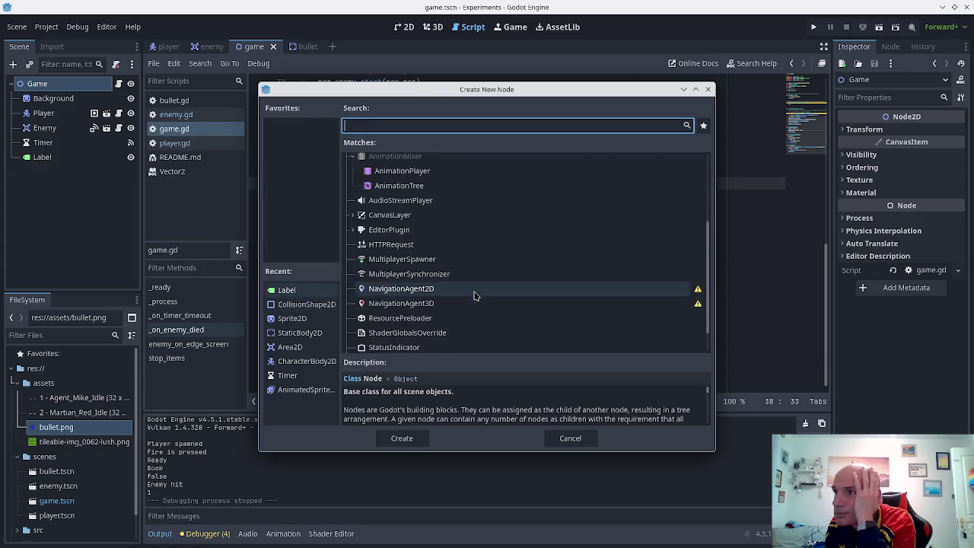
scroll(474, 305, up, 5)
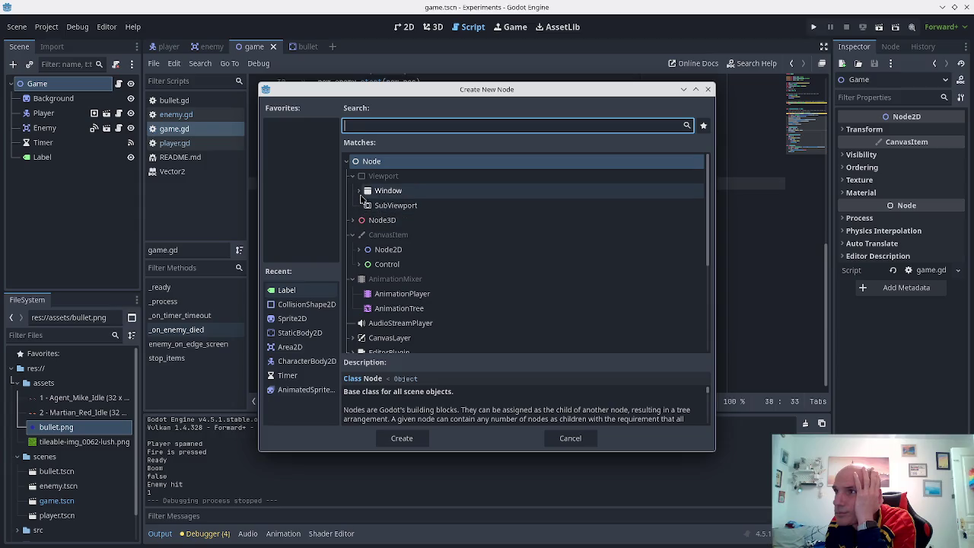
click(360, 264)
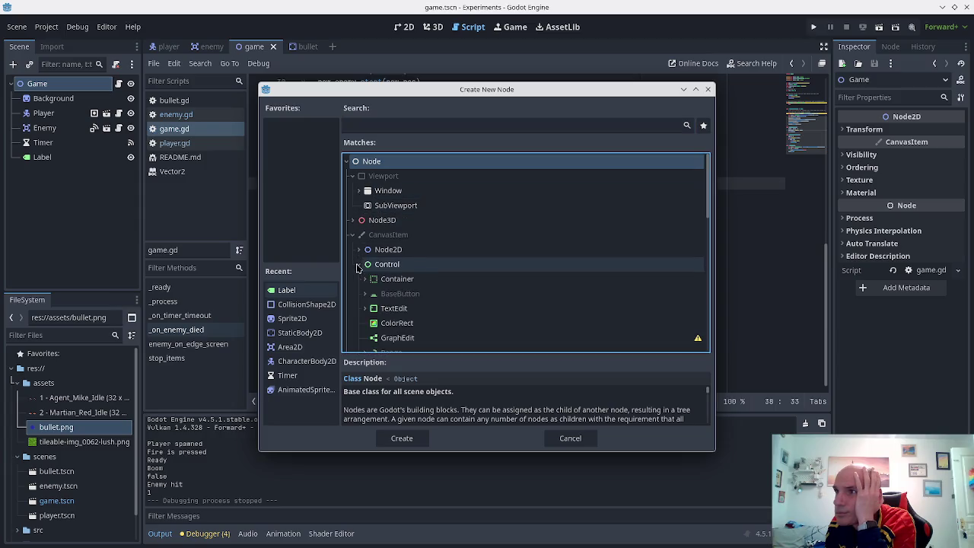
scroll(414, 262, down, 1)
scroll(414, 262, down, 1)
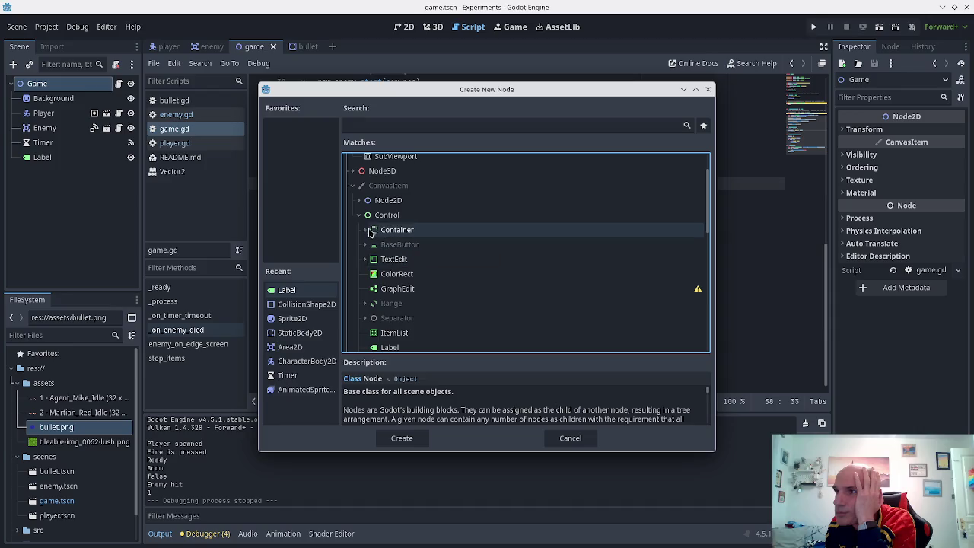
click(371, 231)
click(365, 230)
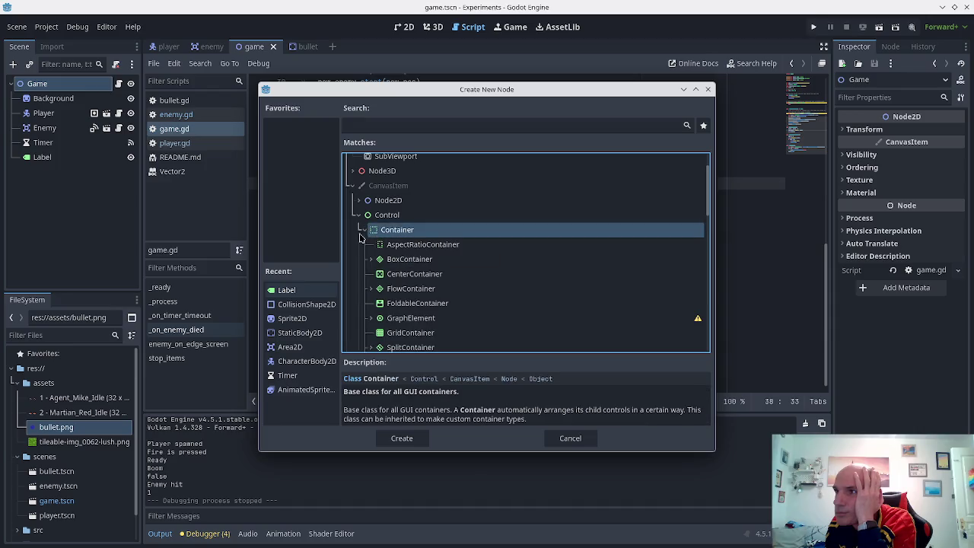
click(567, 437)
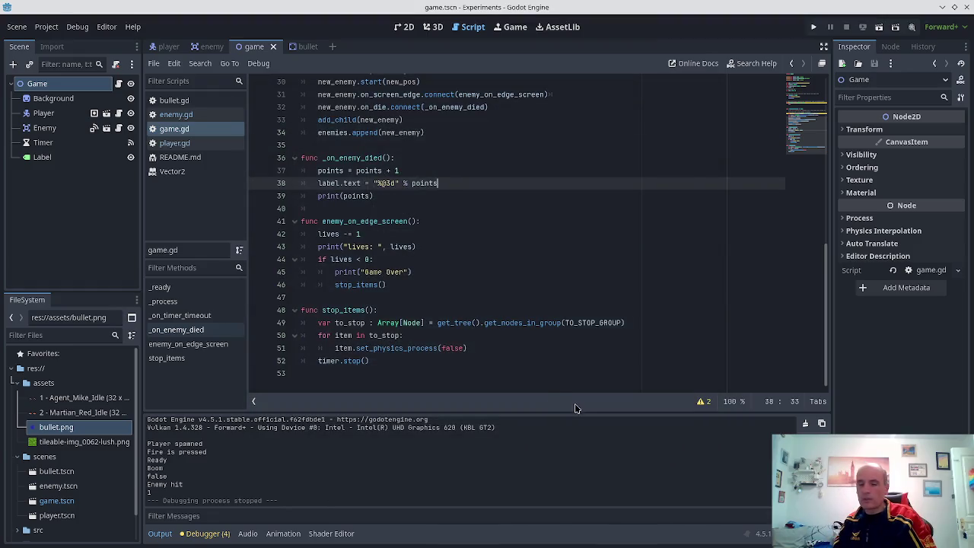
- Search "godot how to show hearts energy" and open KidsCanCode's Heart Containers: 3 Ways recipe
key(alt+Tab)
key(alt+Tab)
key(alt+Tab)
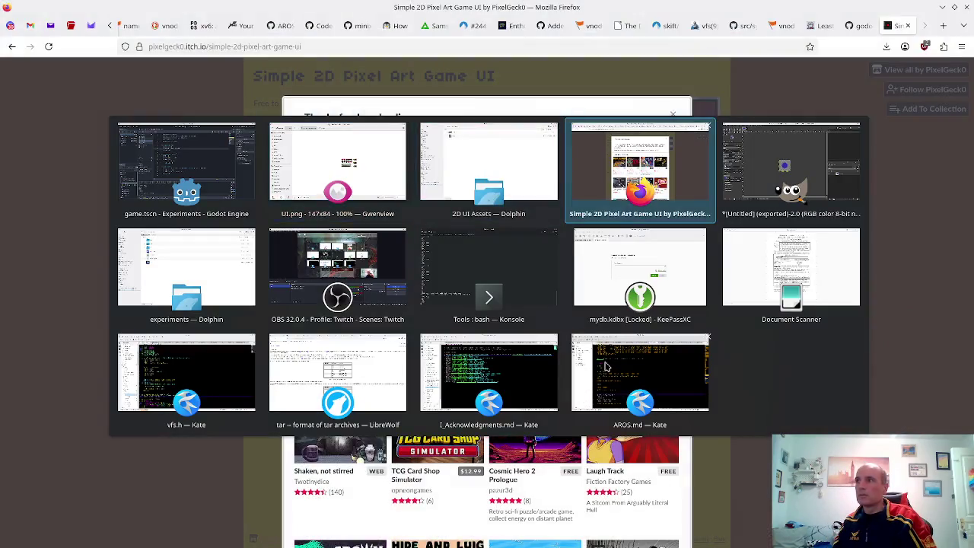
key(ctrl+t)
text(godot lives)
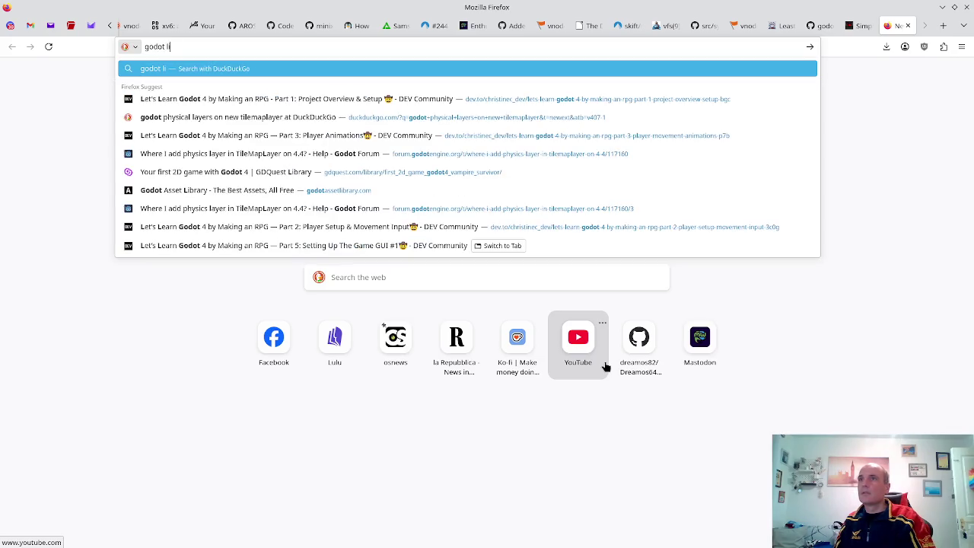
key(BackSpace)
key(BackSpace)
key(BackSpace)
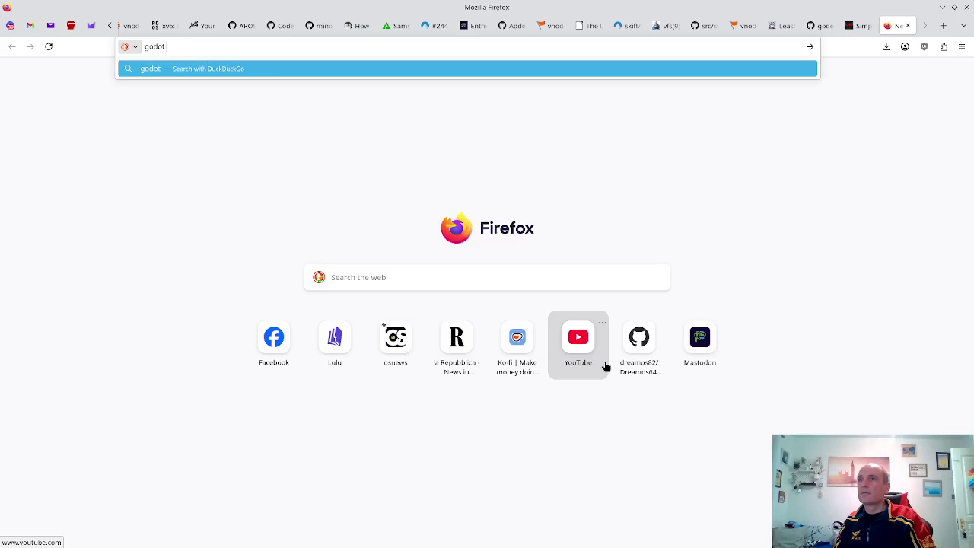
text(how to )
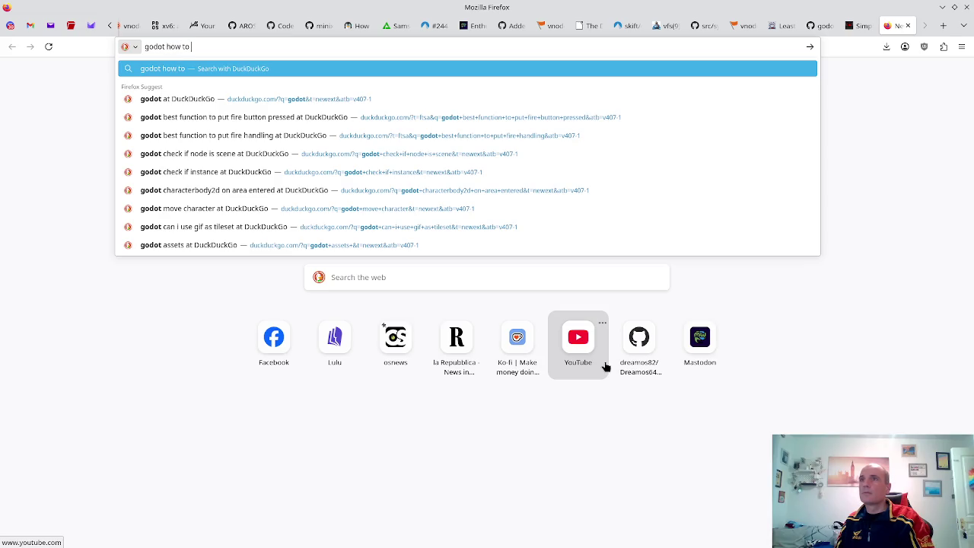
text(show )
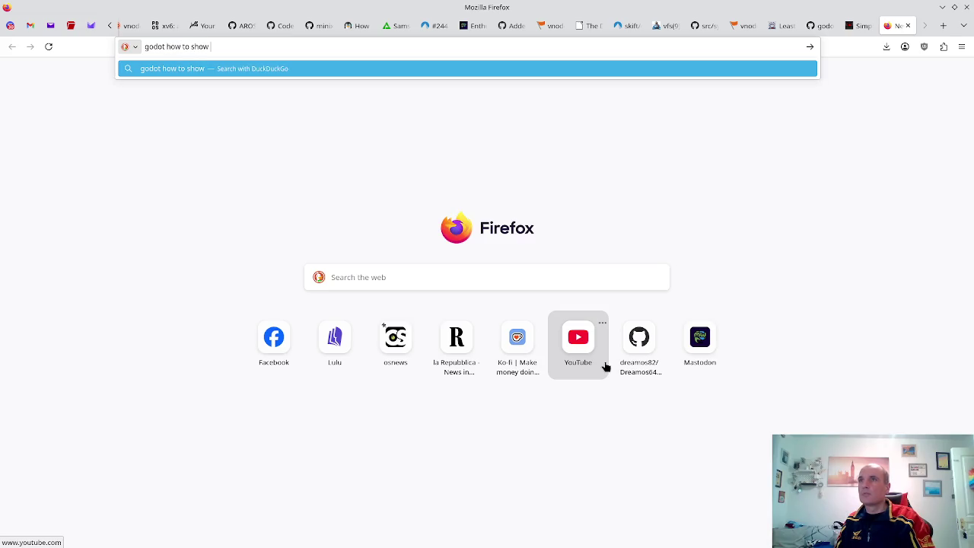
text(h)
text(earts )
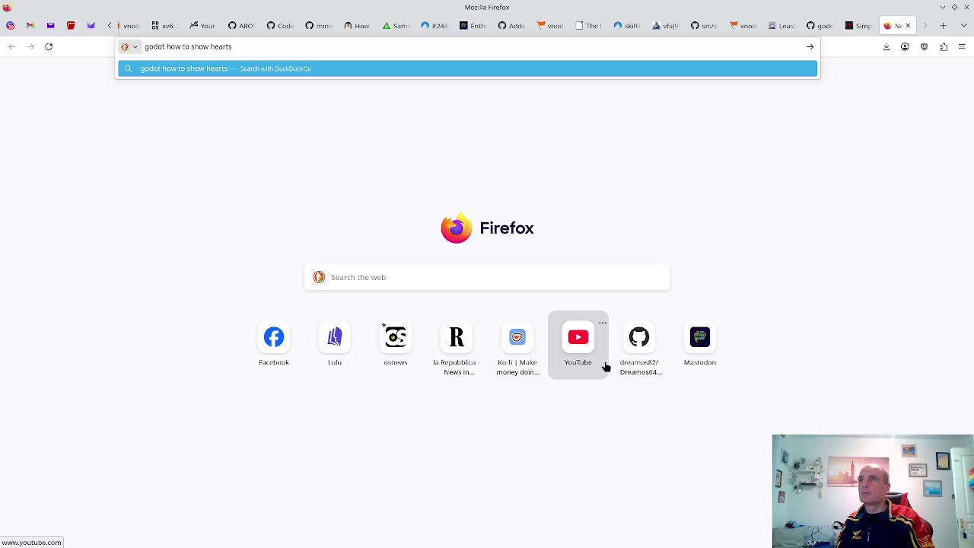
text(energy)
key(Return)
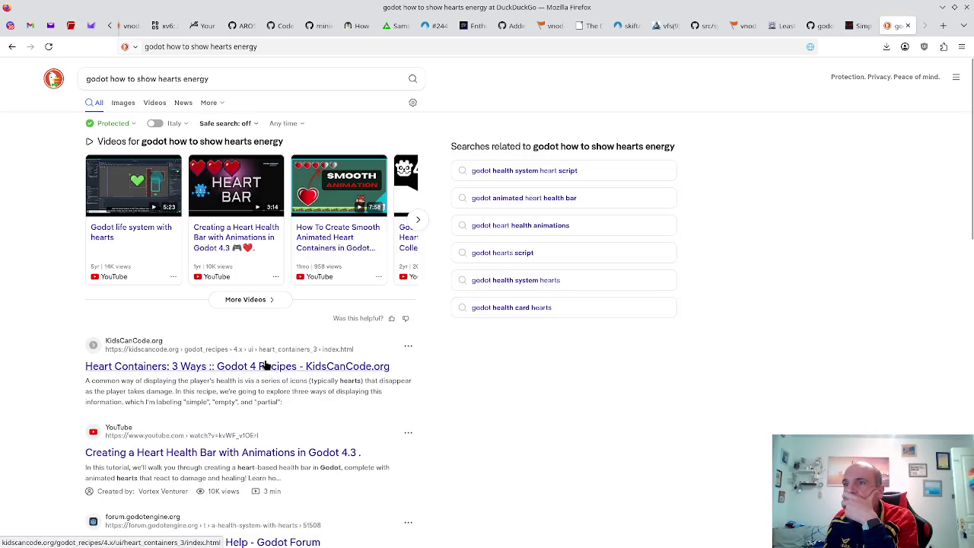
click(333, 397)
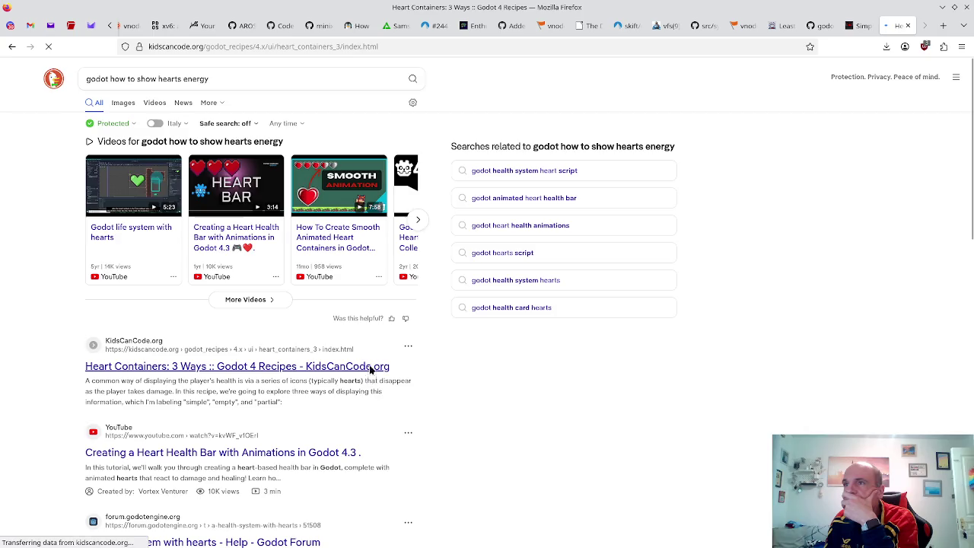
- Scroll the Heart Containers: 3 Ways page to 'Setting up the bar', which credits the heart images
scroll(404, 304, down, 3)
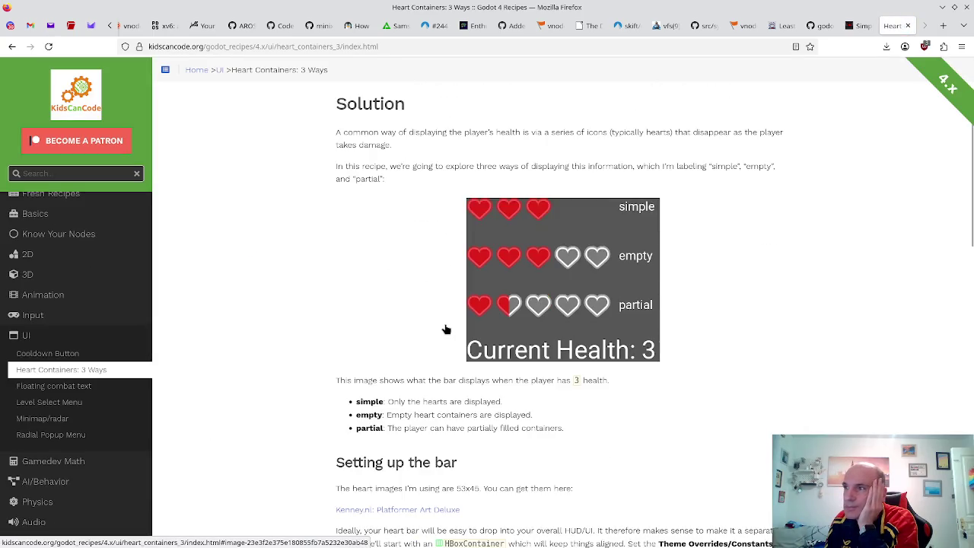
scroll(445, 325, down, 1)
scroll(446, 326, down, 3)
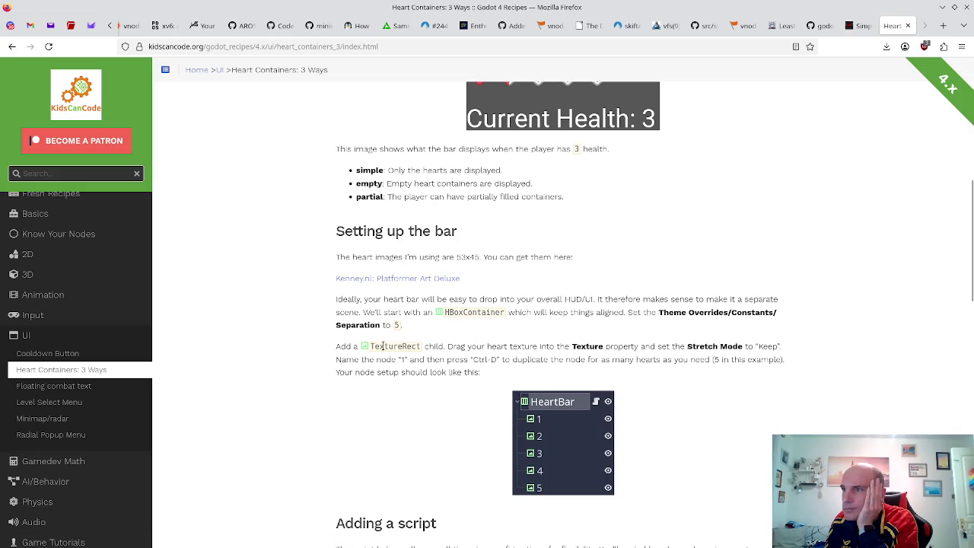
scroll(432, 342, down, 4)
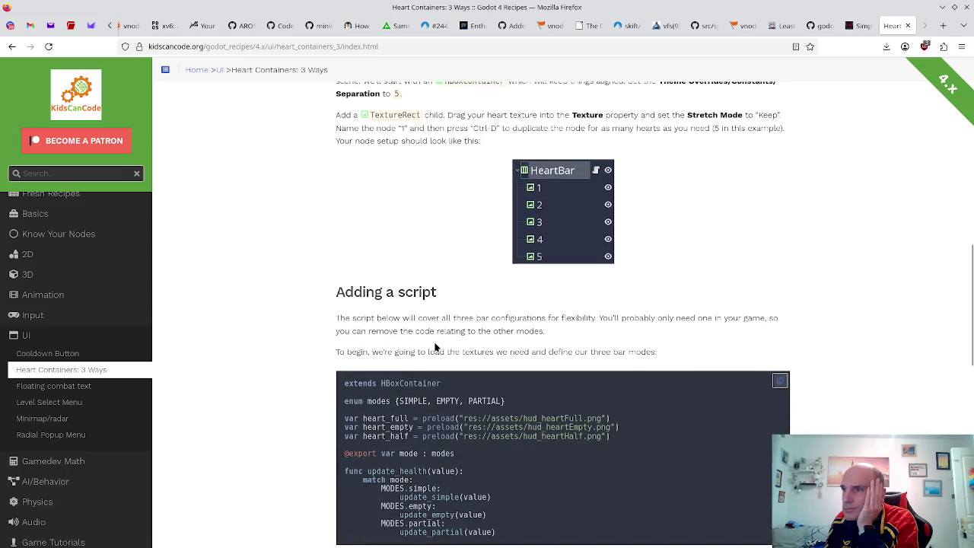
scroll(435, 347, down, 4)
scroll(435, 346, down, 1)
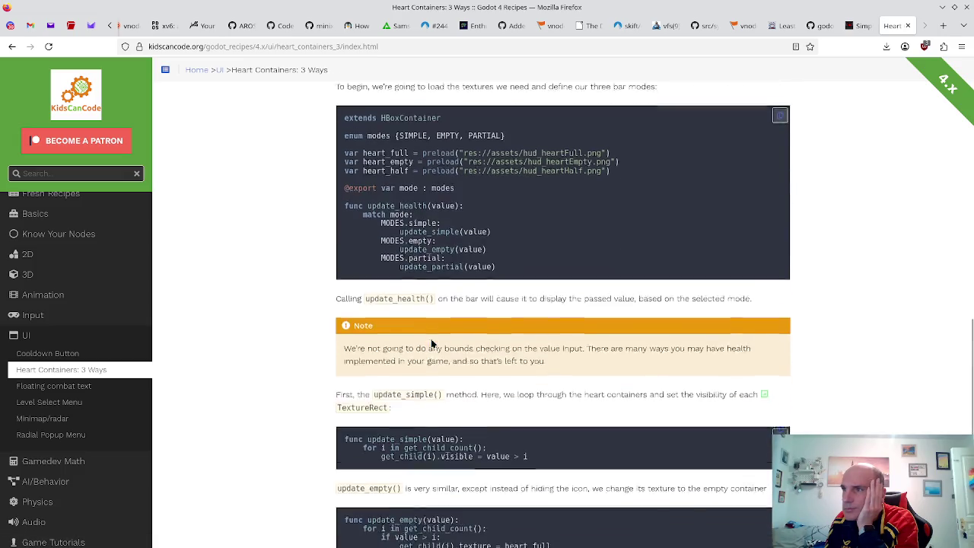
scroll(437, 346, up, 2)
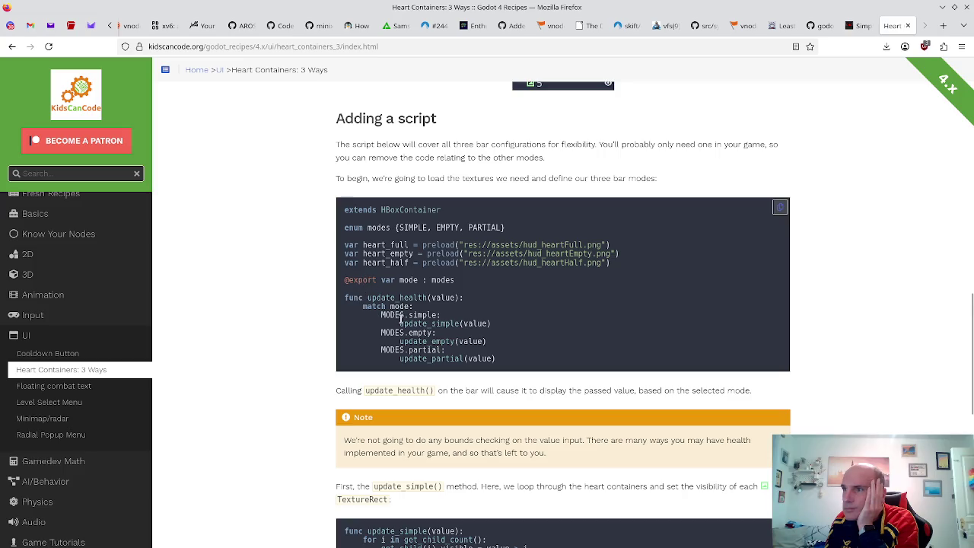
scroll(427, 312, down, 3)
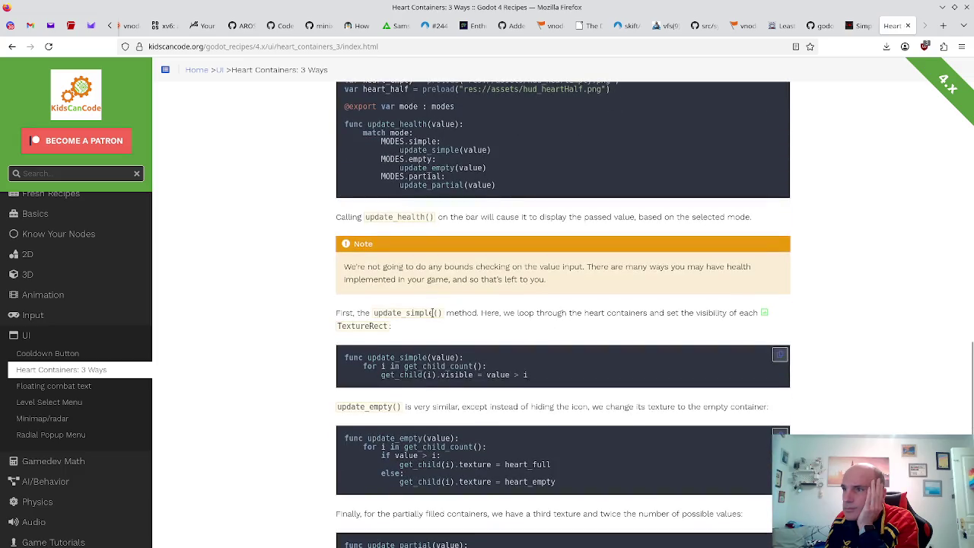
scroll(433, 313, down, 2)
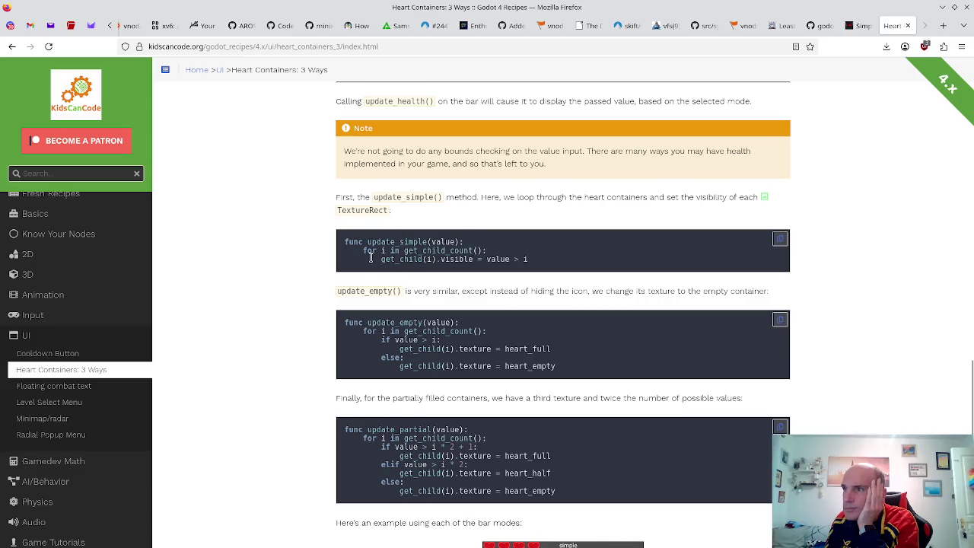
scroll(396, 252, down, 5)
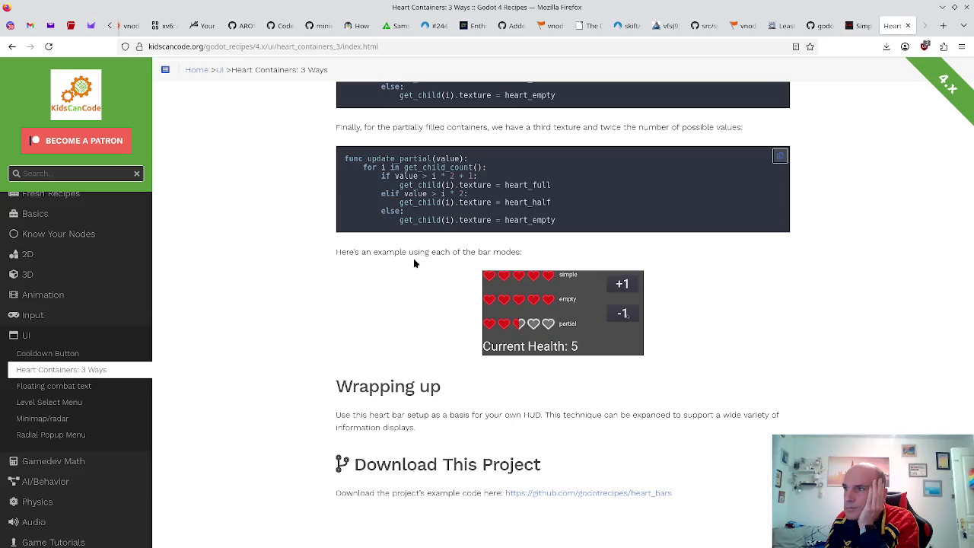
scroll(415, 261, up, 3)
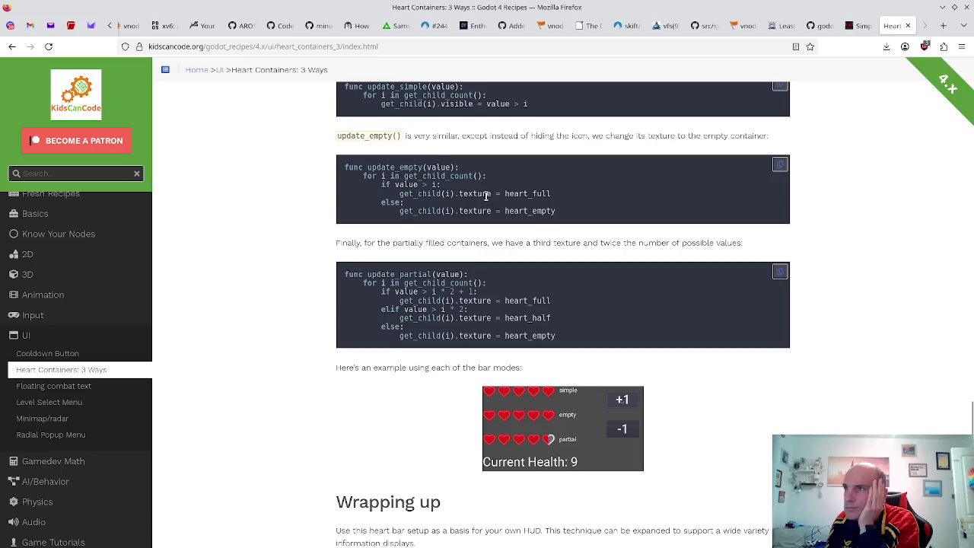
scroll(498, 271, up, 3)
scroll(499, 272, up, 15)
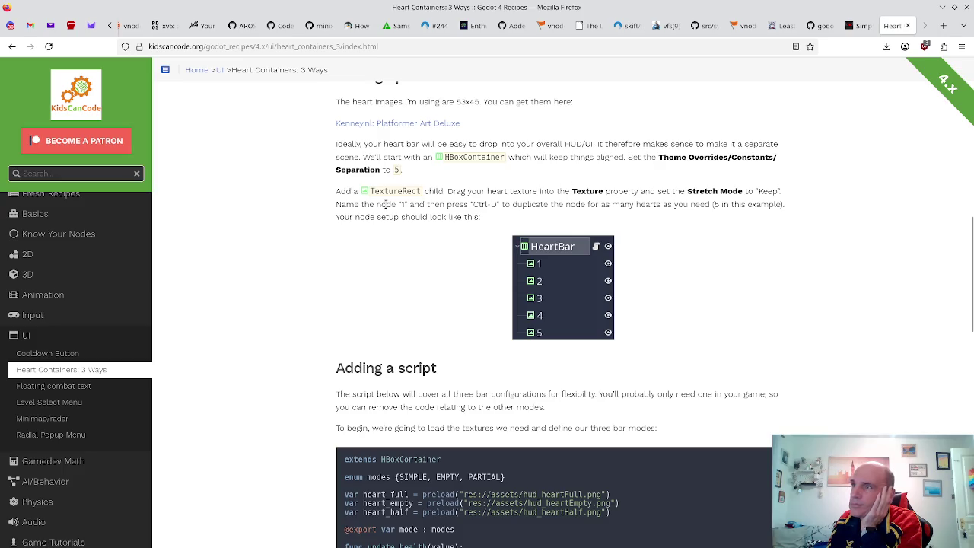
scroll(469, 187, up, 2)
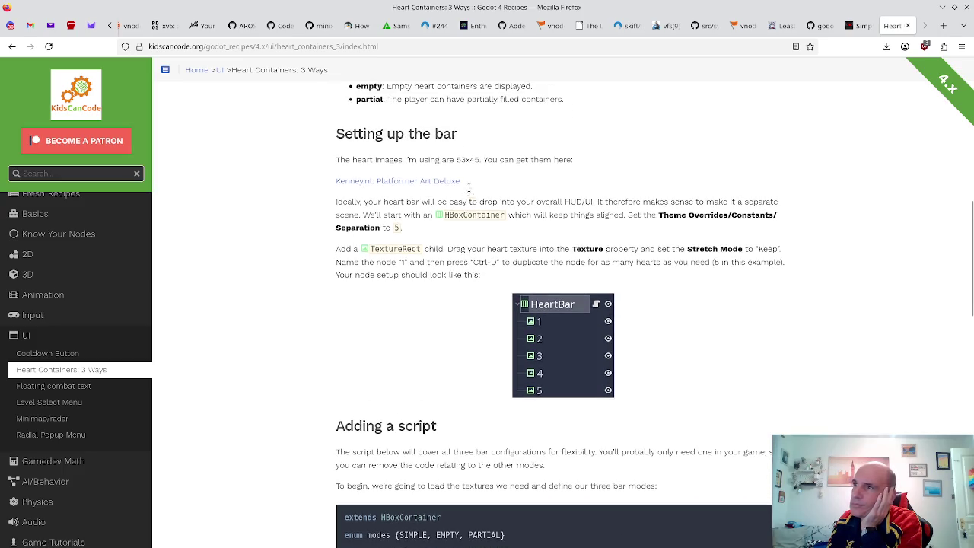
scroll(469, 205, up, 2)
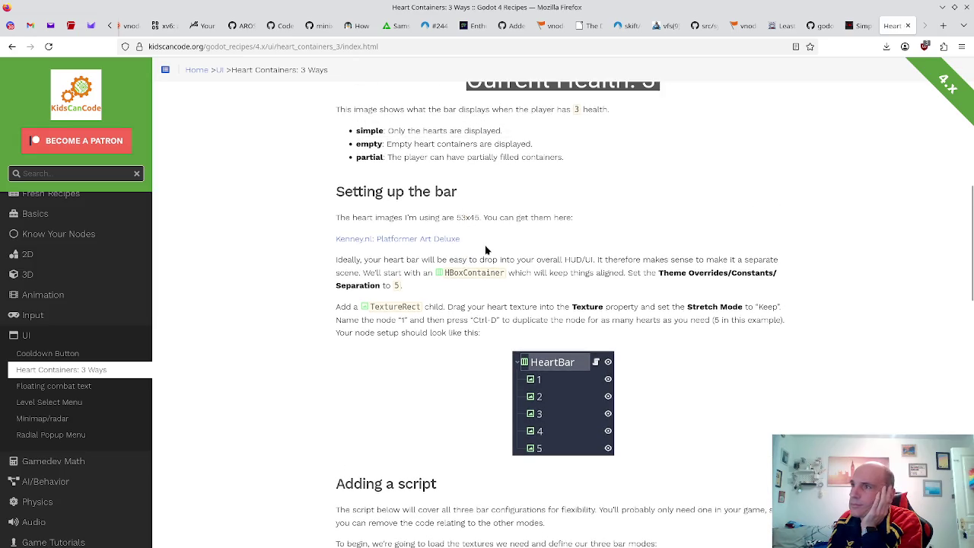
scroll(488, 277, down, 10)
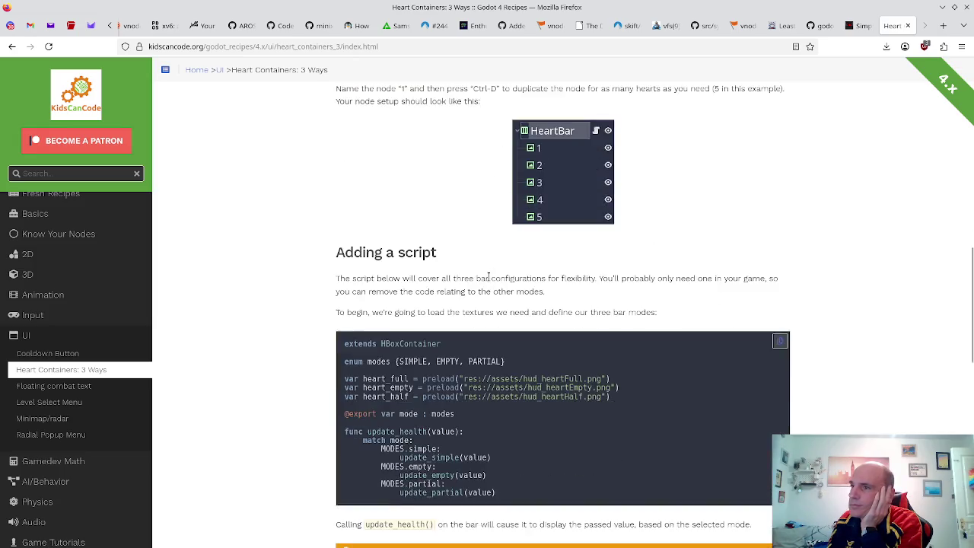
scroll(489, 283, down, 6)
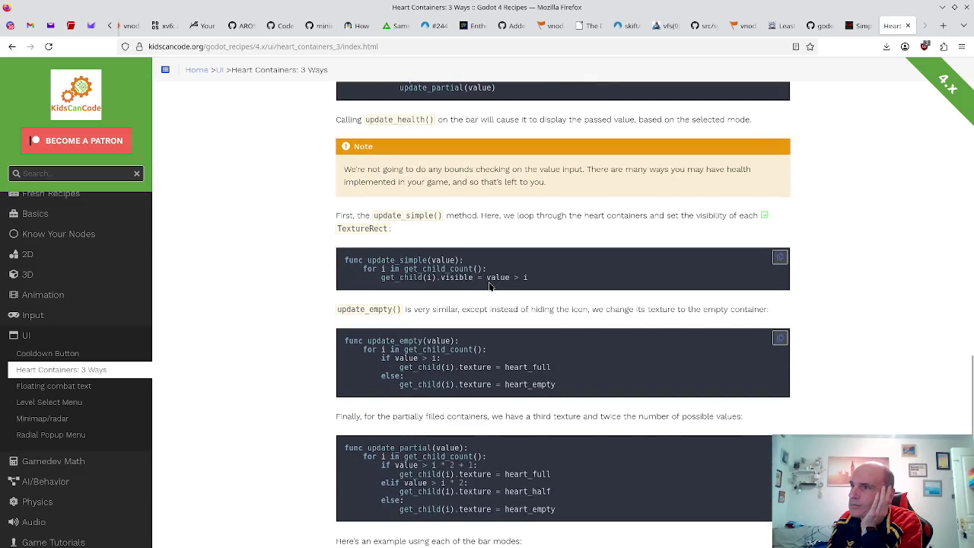
scroll(491, 286, down, 2)
scroll(491, 286, up, 11)
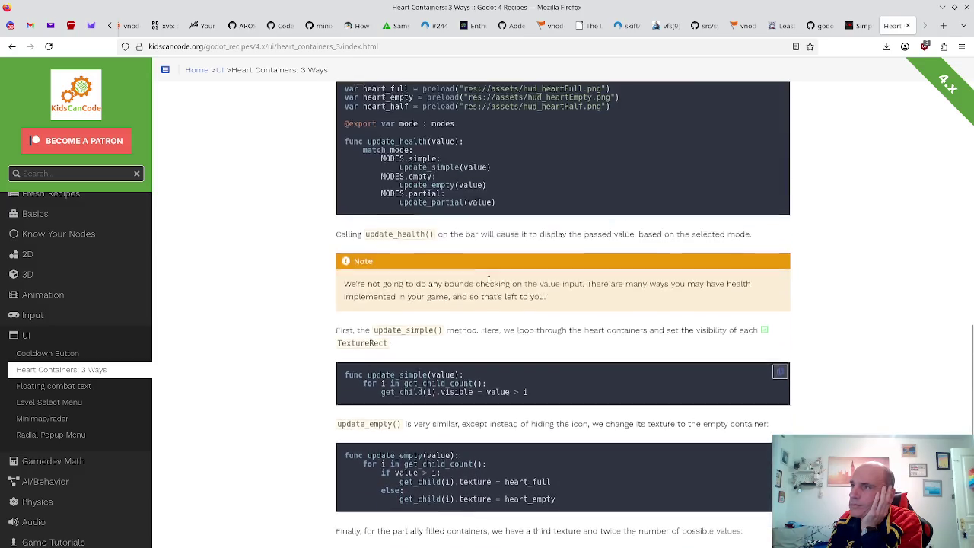
scroll(372, 192, up, 3)
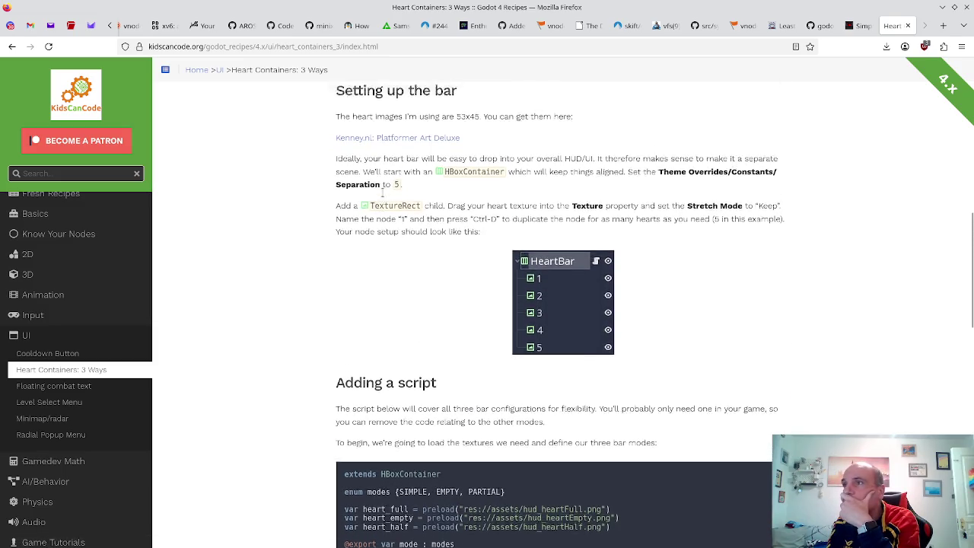
- Download Kenney's Platformer Art Deluxe pack without donating and open kenney_platformer-art-deluxe.zip
click(416, 185)
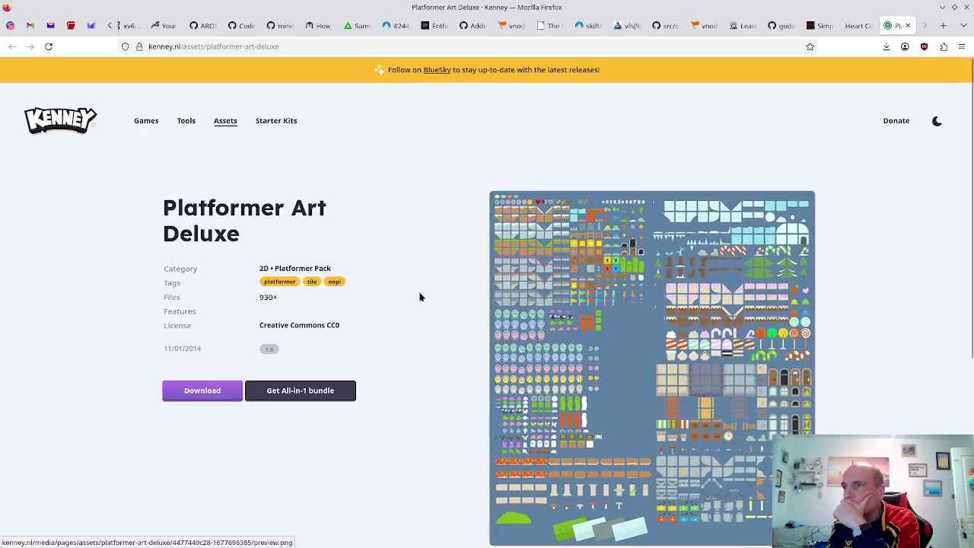
click(192, 391)
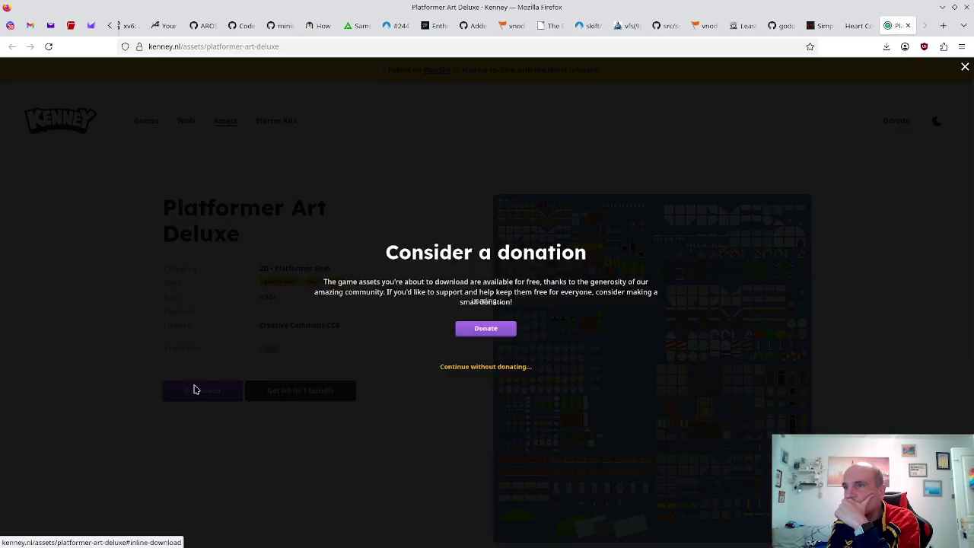
click(502, 378)
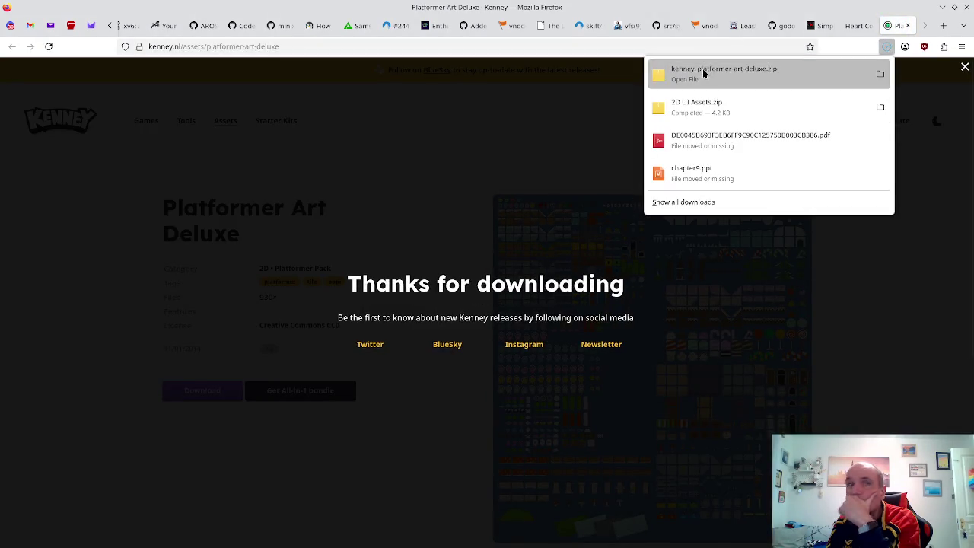
click(704, 73)
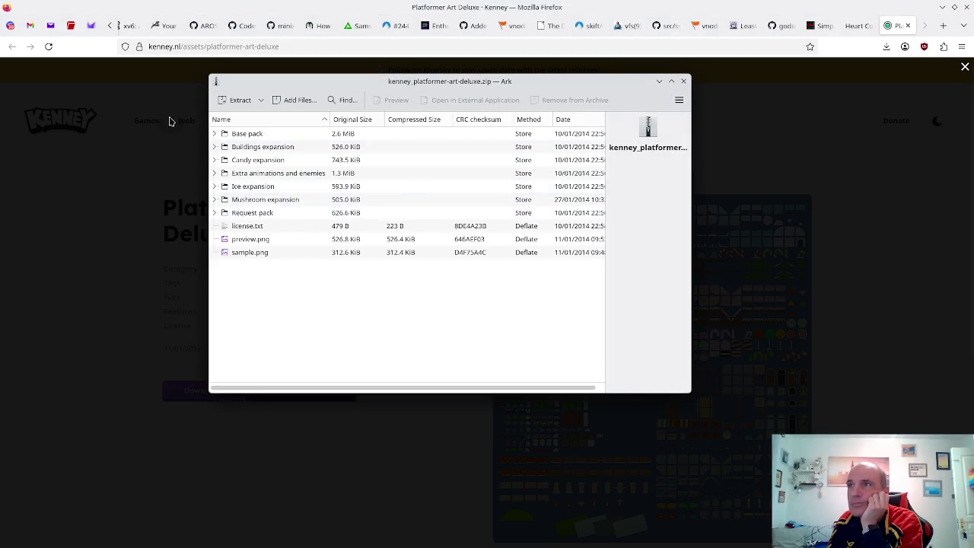
- Expand Base pack > HUD in the archive and select hud_heartFull.png and hud_heartEmpty.png
click(215, 134)
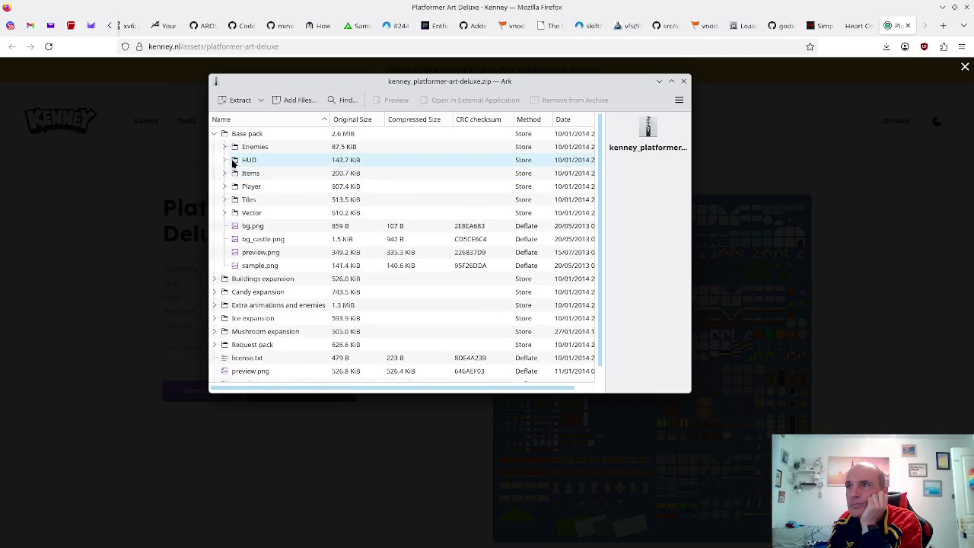
click(226, 159)
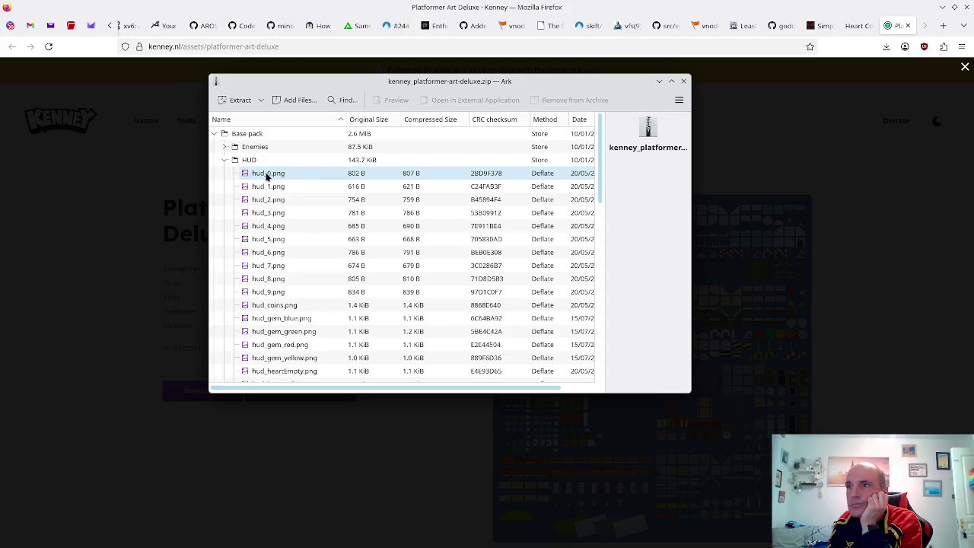
scroll(266, 177, down, 3)
scroll(272, 183, down, 2)
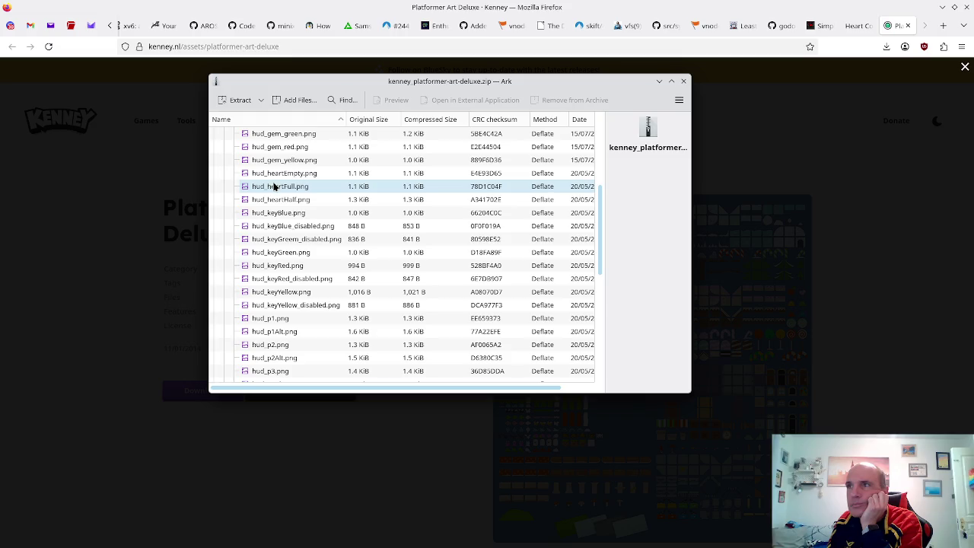
click(276, 186)
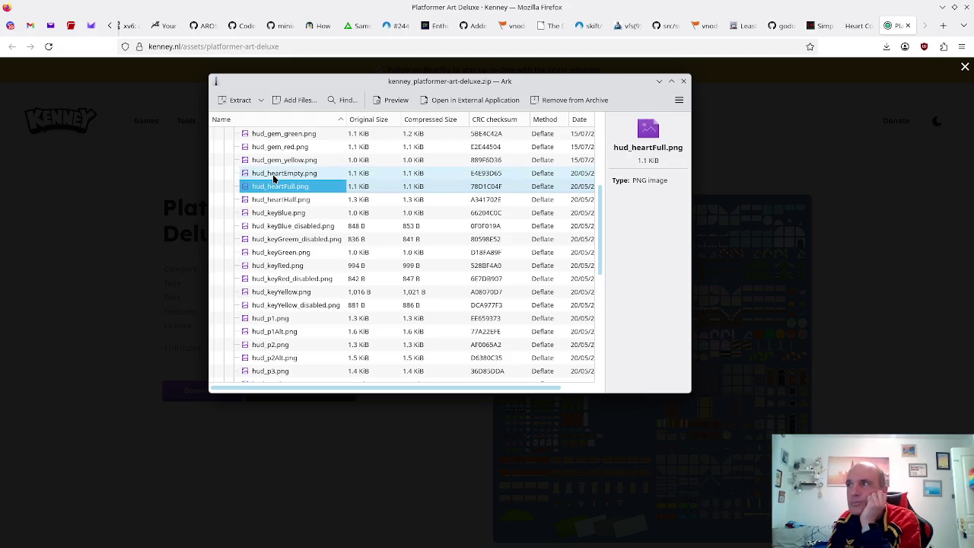
ctrl+click(274, 179)
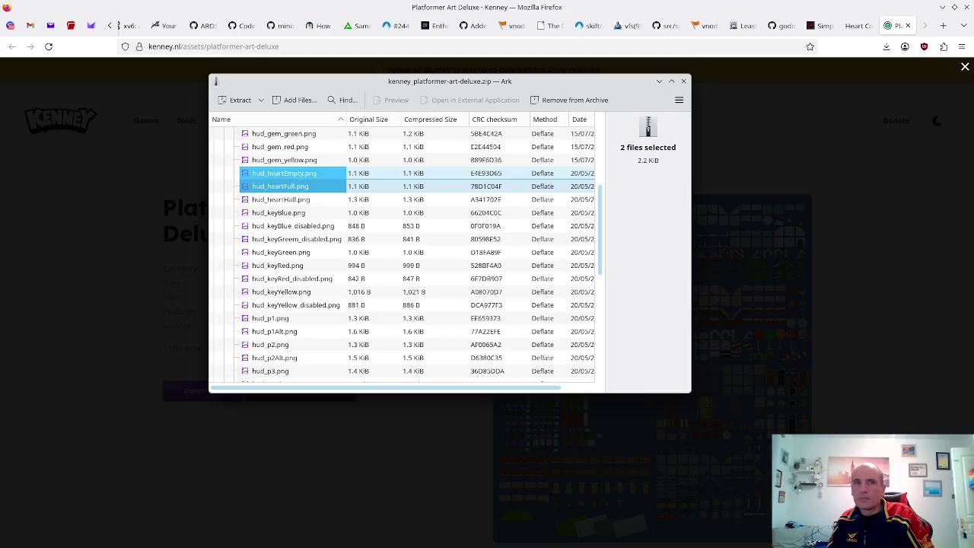
- Close Ark without extracting anything and return to the Godot project
click(679, 100)
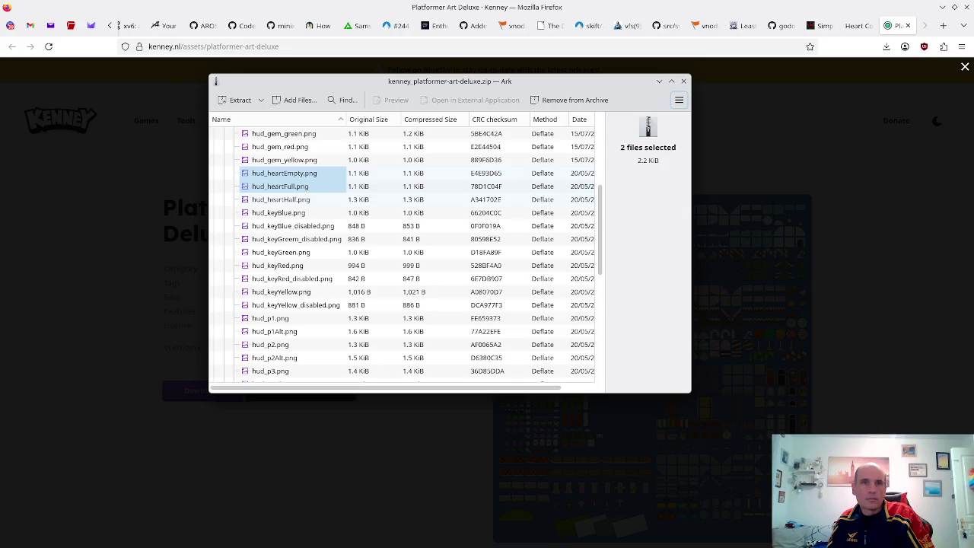
key(Escape)
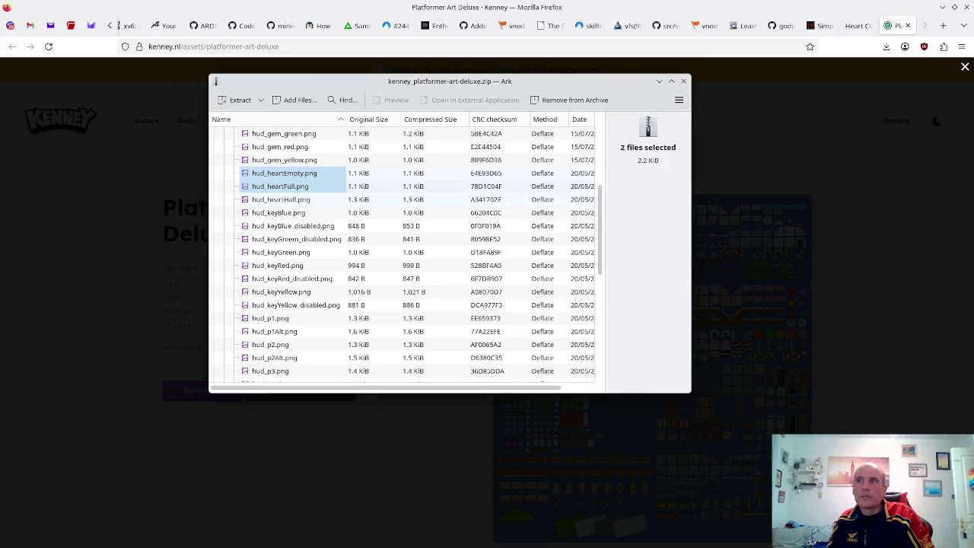
click(683, 81)
key(alt+Tab)
key(alt+Tab)
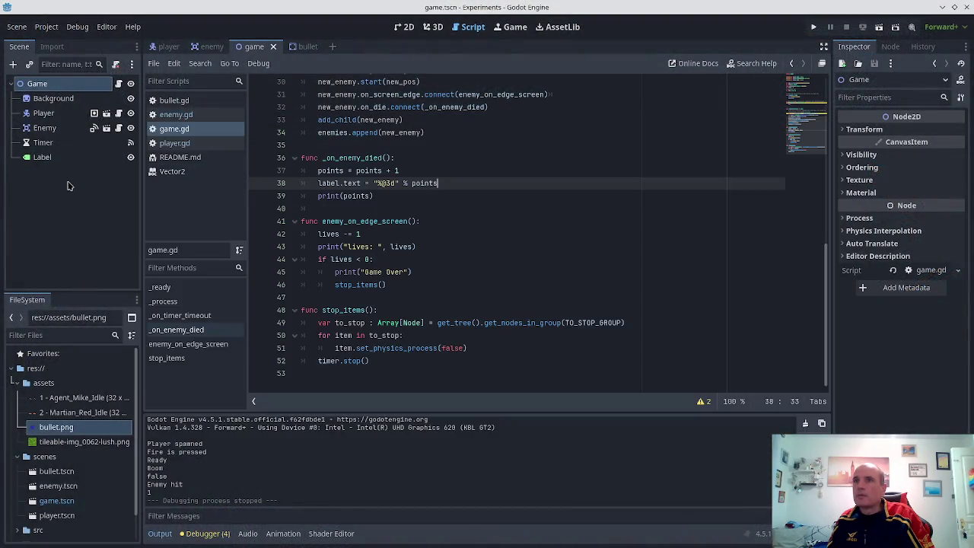
right_click(63, 192)
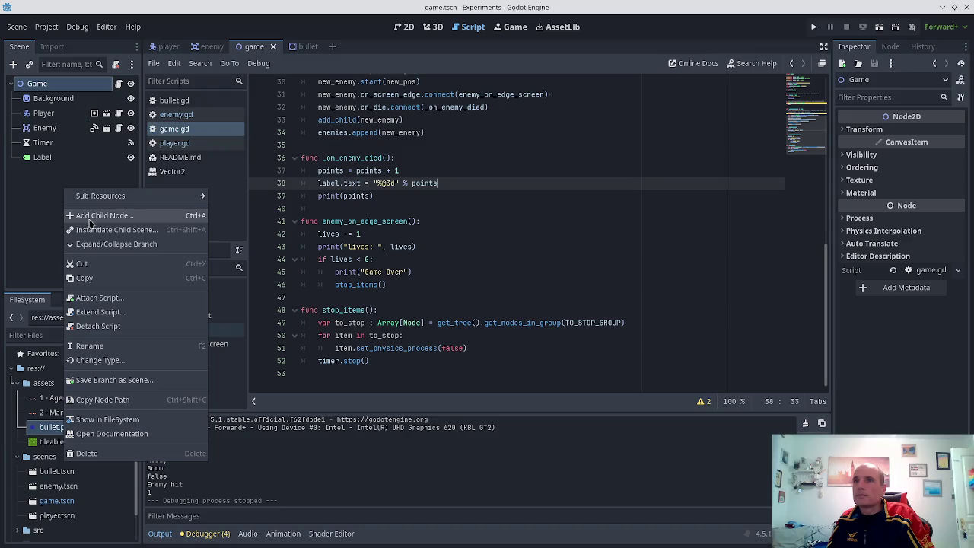
click(39, 219)
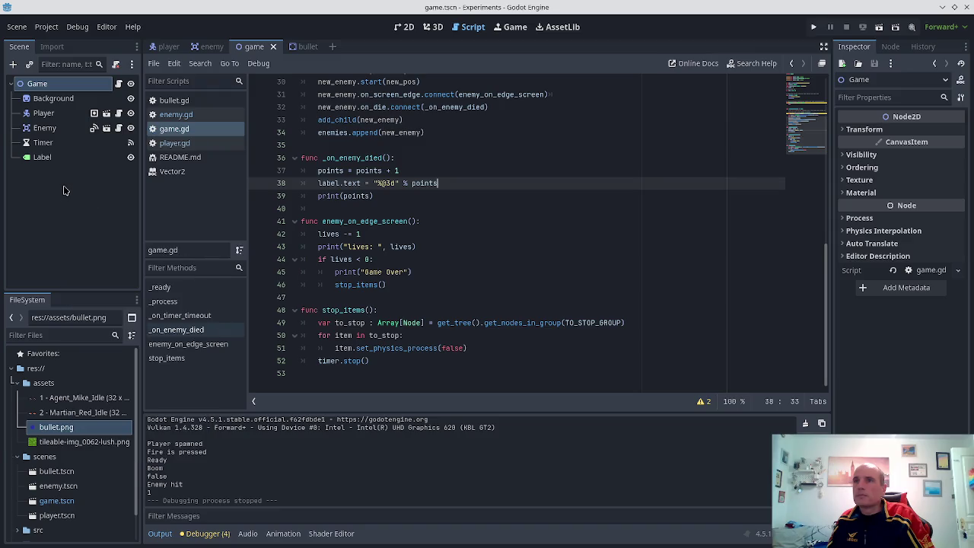
key(alt+Tab)
key(alt+Tab)
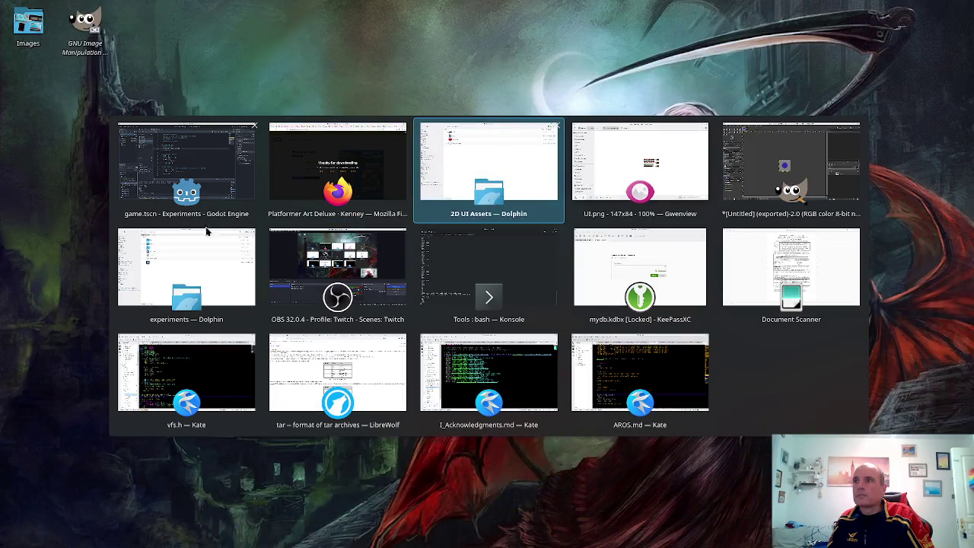
- Search the web for 'godot heart ui from sprite sheet' and skim the Godot Lesson 10: Heart UI result
click(305, 170)
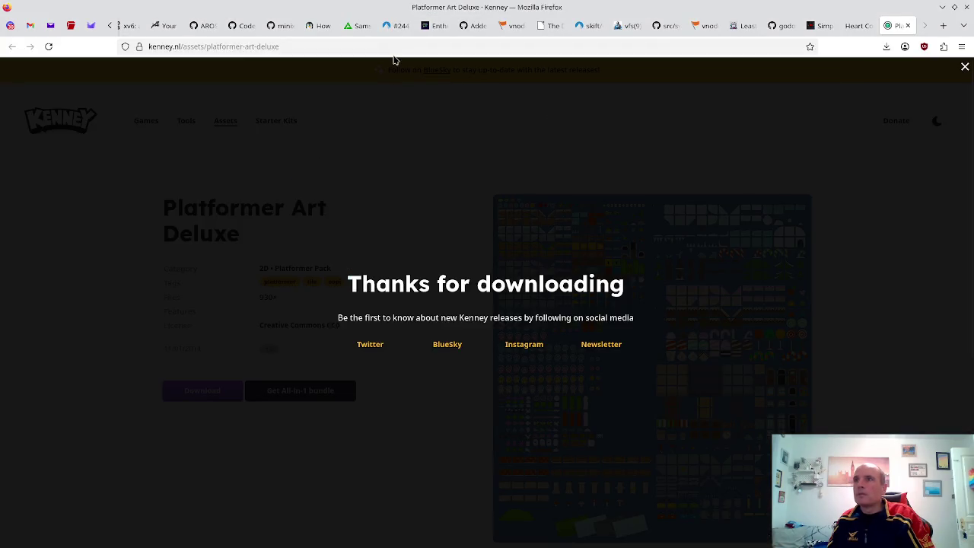
click(383, 45)
text(godot )
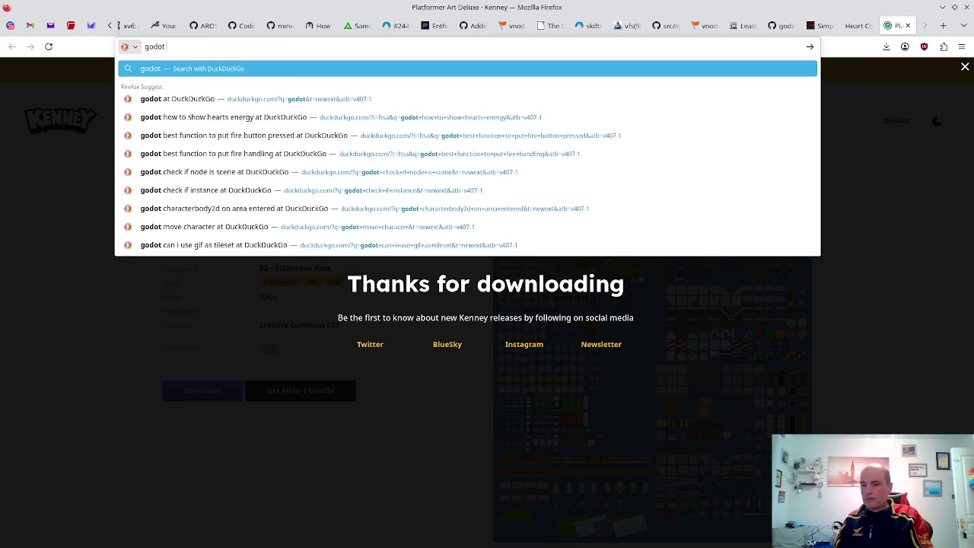
text(hear)
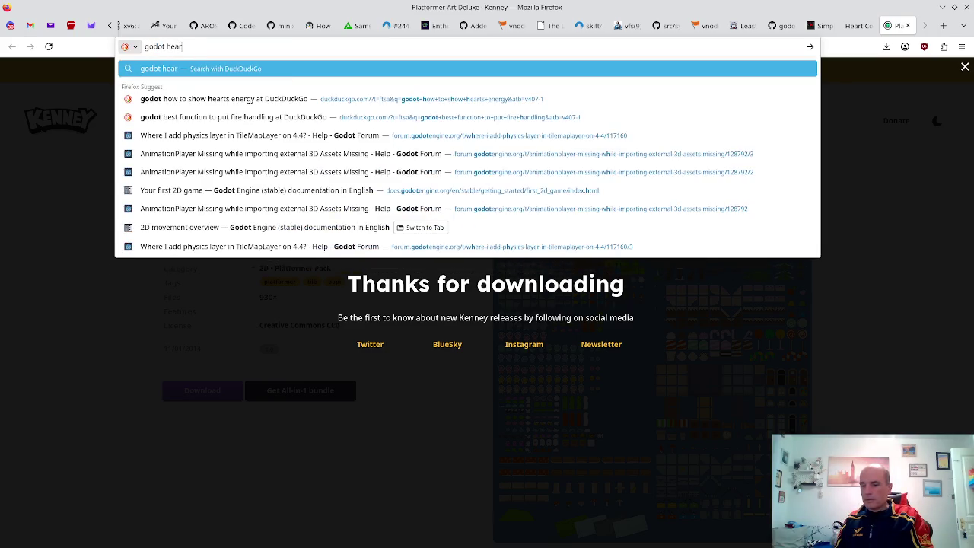
text(t ui from sprite sheet)
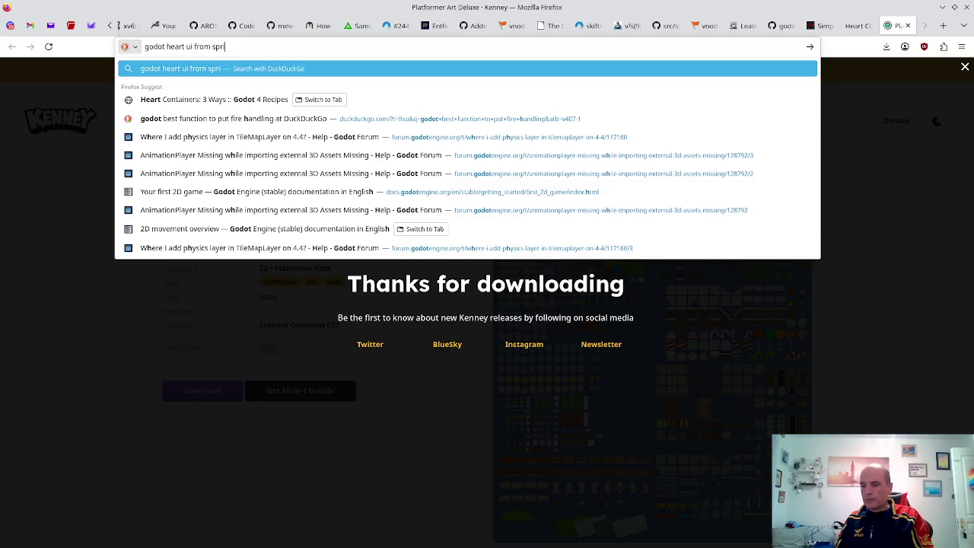
key(Return)
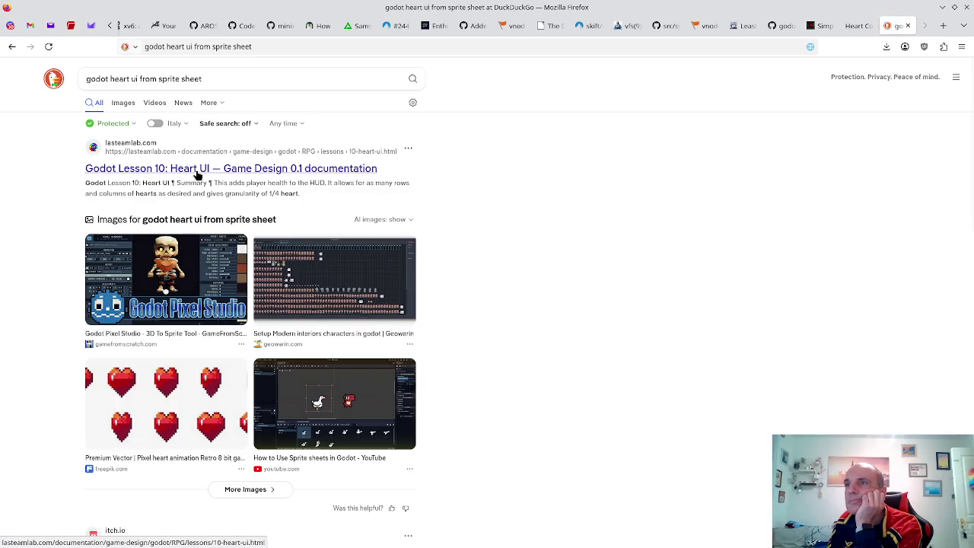
click(199, 168)
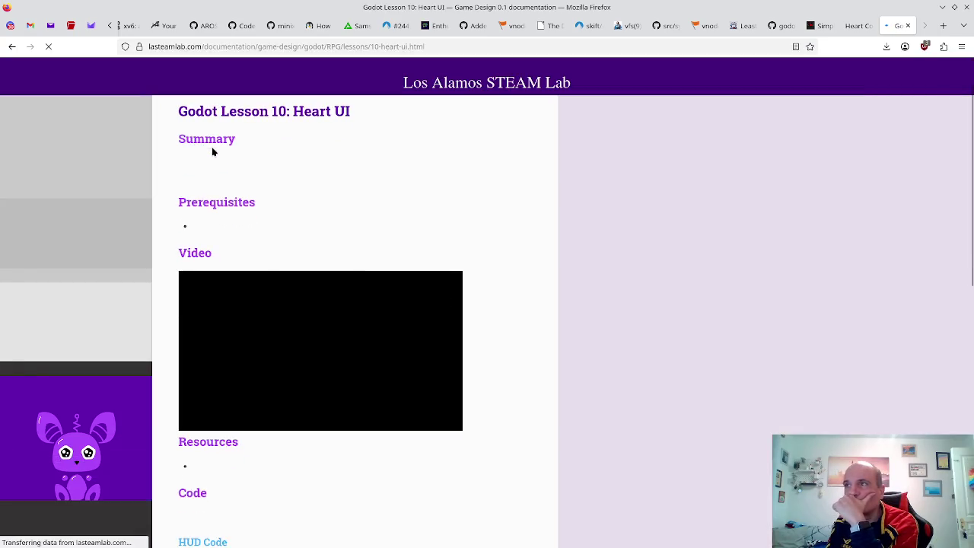
scroll(220, 175, down, 5)
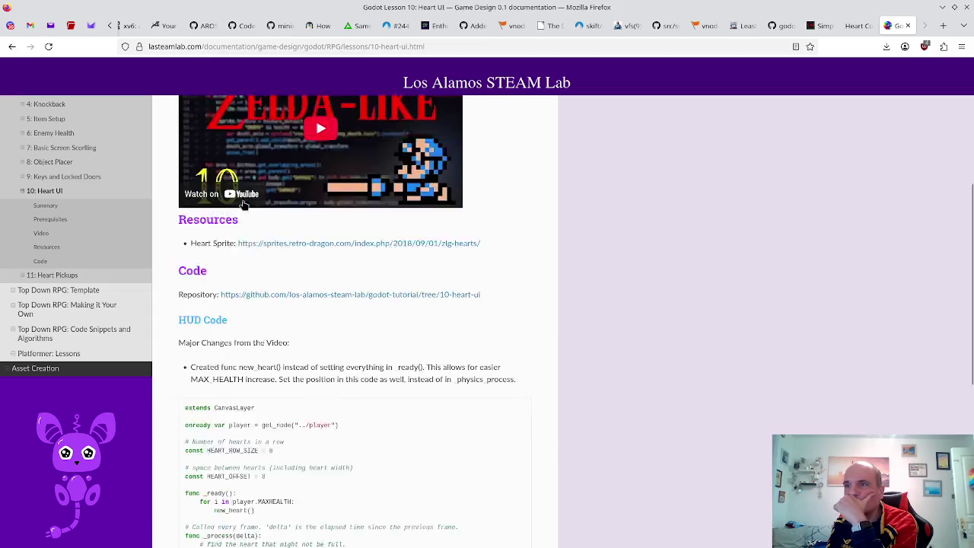
scroll(243, 204, down, 3)
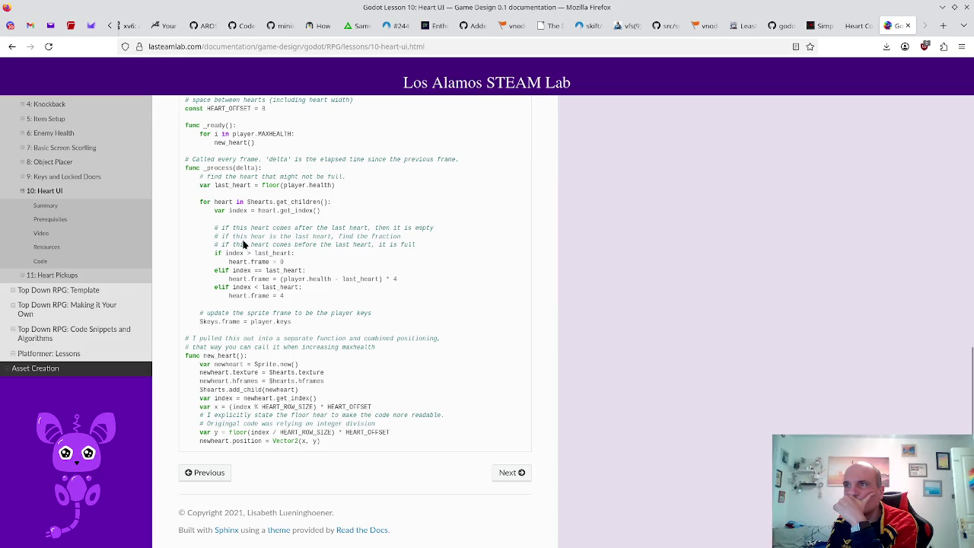
scroll(243, 244, up, 2)
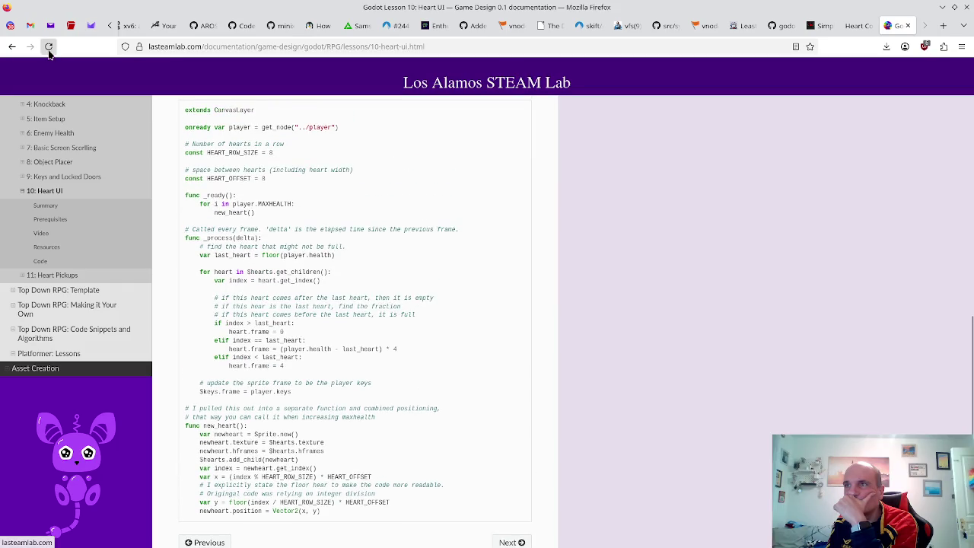
- Check the SpriteFrames Generator asset page from the search results
click(13, 48)
scroll(201, 226, down, 4)
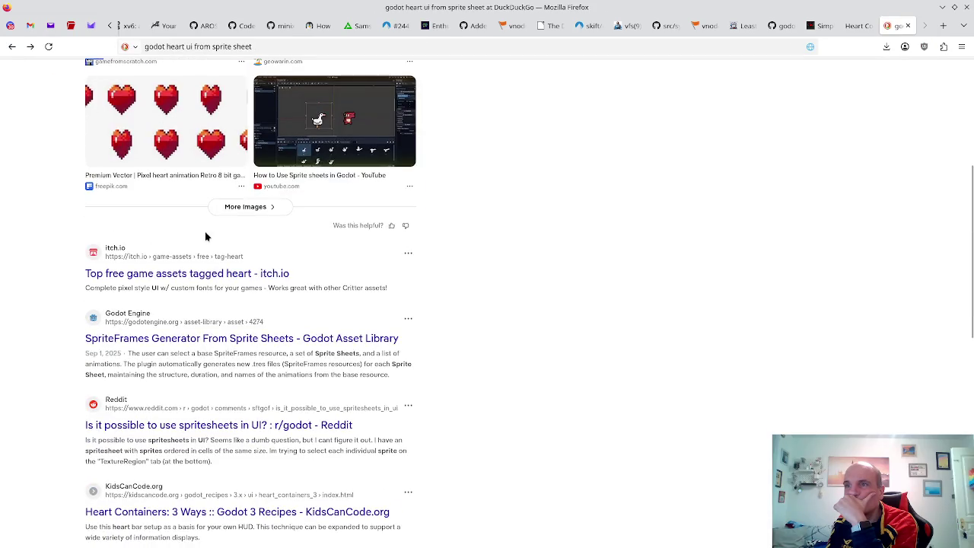
click(196, 338)
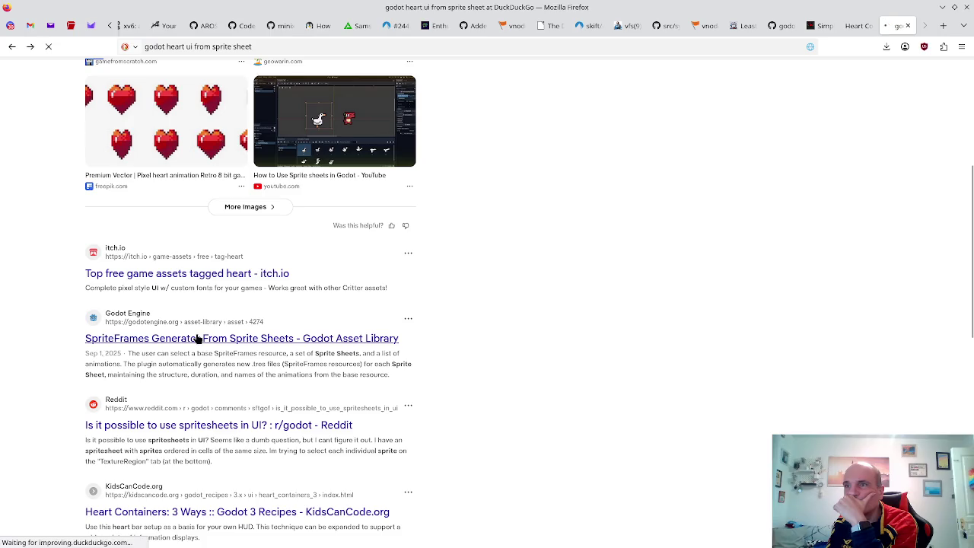
click(12, 47)
scroll(259, 276, down, 5)
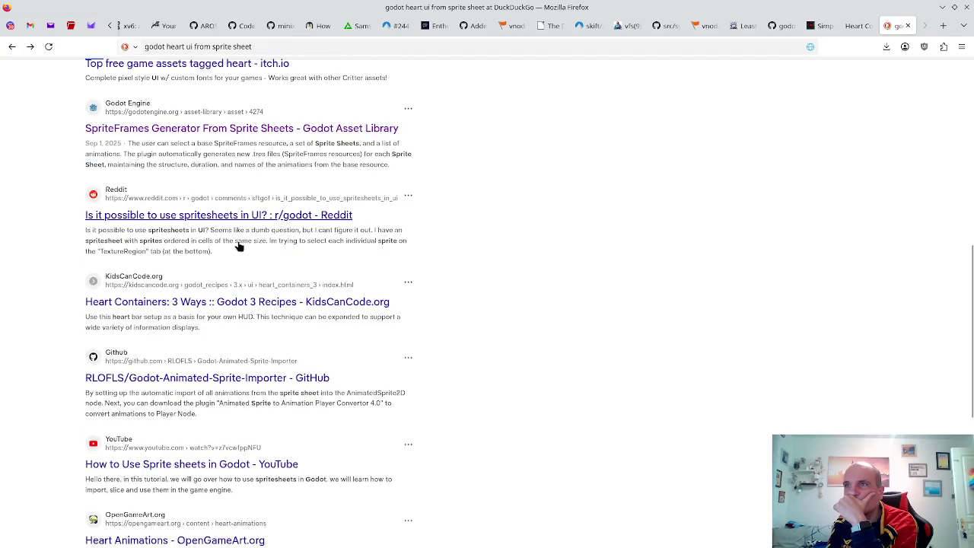
- Read the replies in the r/godot thread 'Is it possible to use spritesheets in UI?'
click(240, 217)
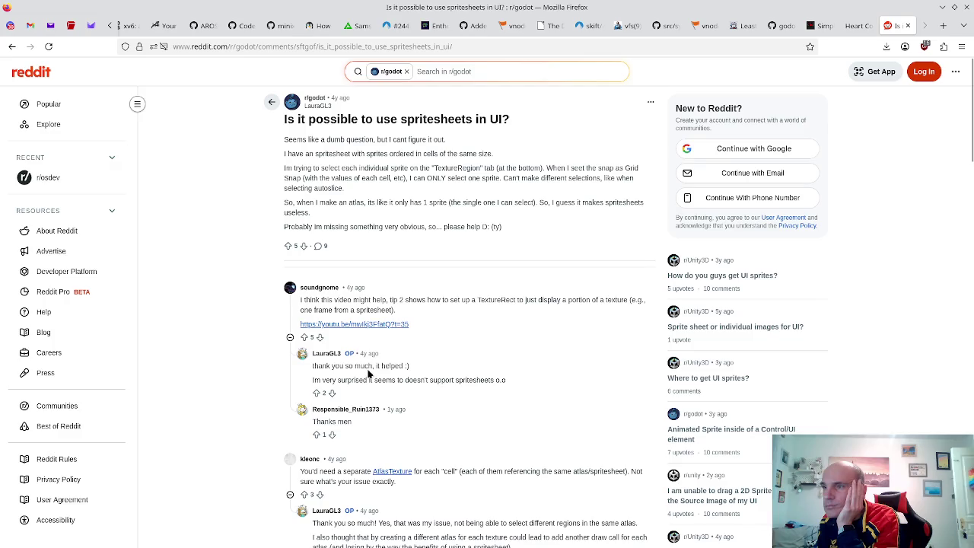
scroll(368, 373, down, 2)
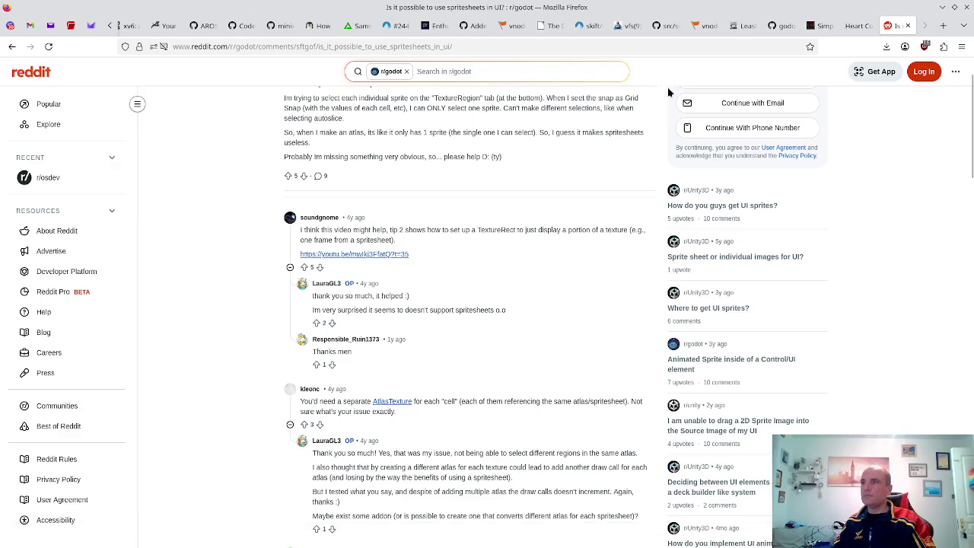
key(alt+Tab)
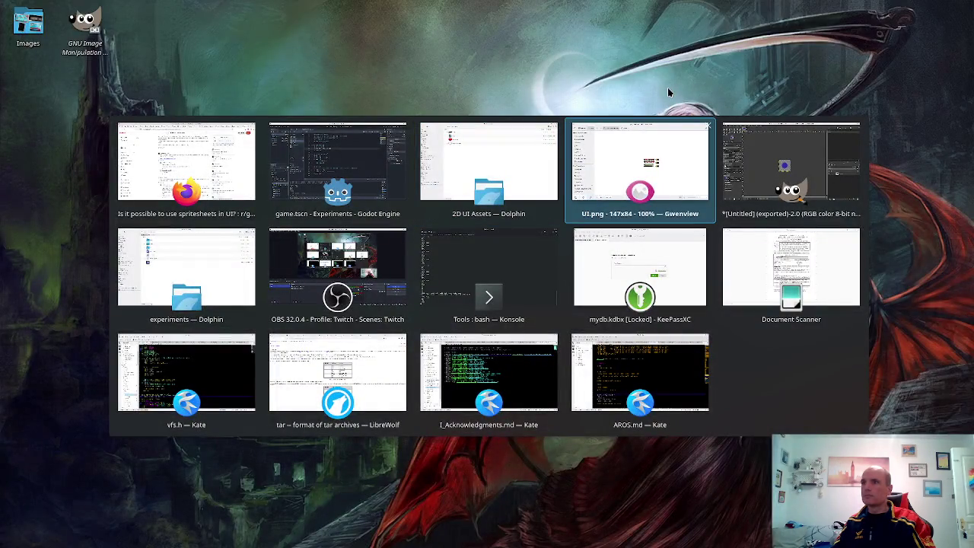
- Drag hud_heartEmpty.png and hud_heartFull.png into res://assets in Godot's FileSystem dock
click(339, 150)
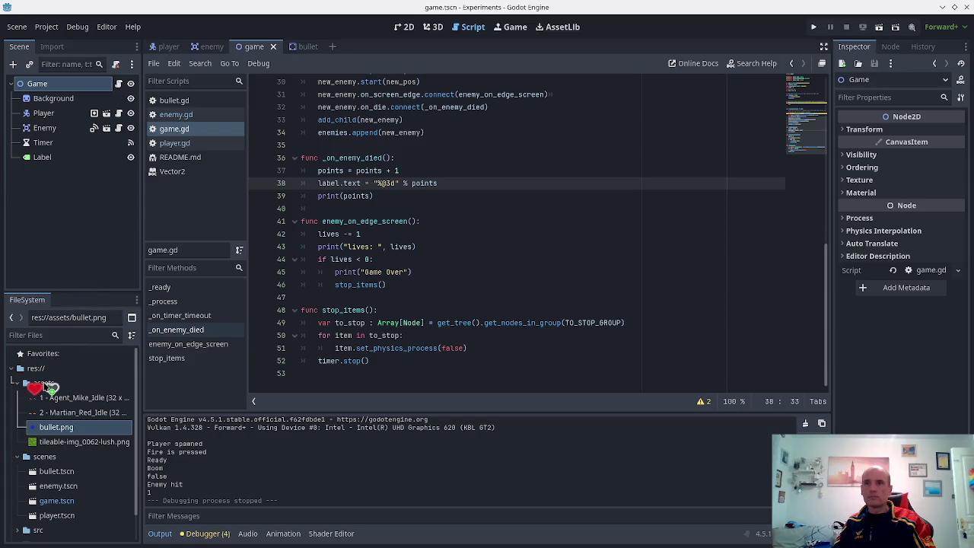
drag(46, 384, 48, 384)
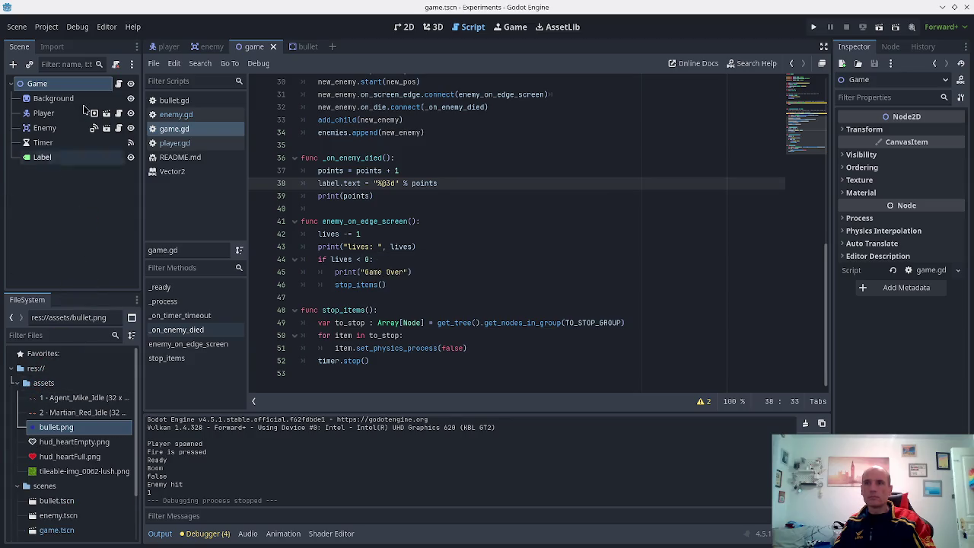
right_click(42, 84)
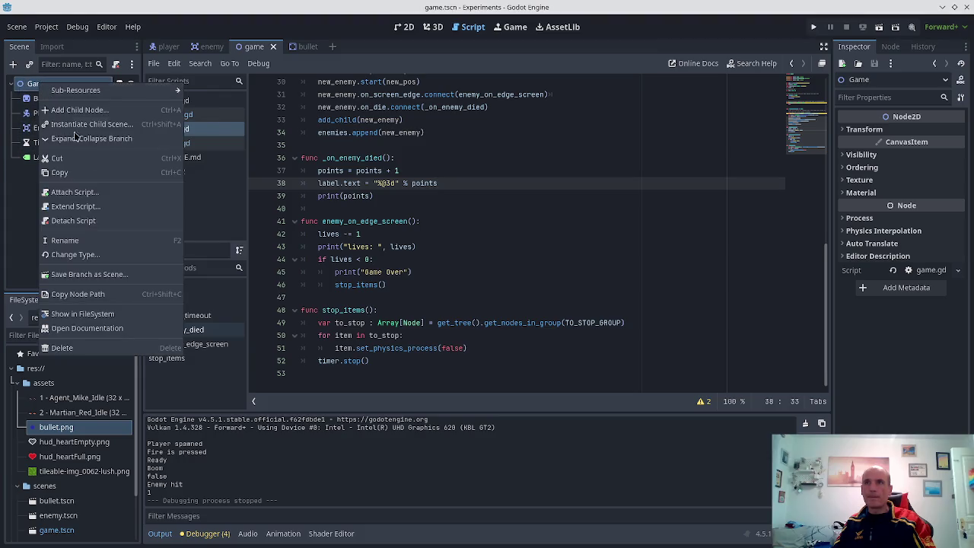
click(37, 219)
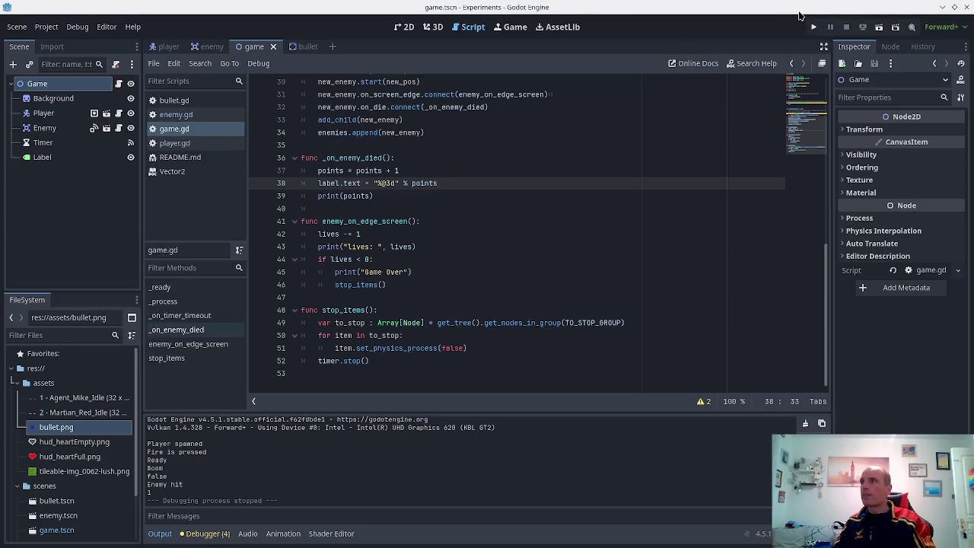
key(alt+Tab)
key(alt+Tab)
key(alt+Tab)
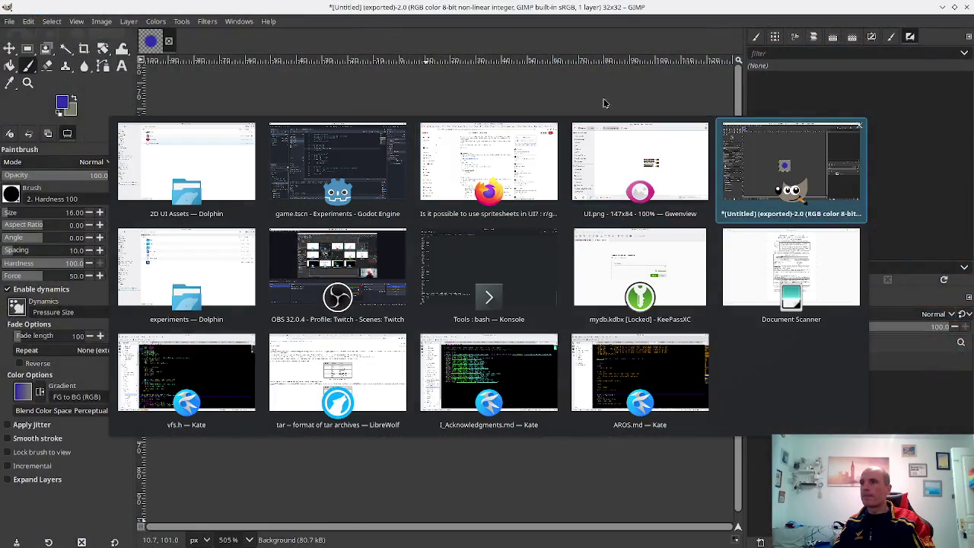
click(466, 168)
click(820, 26)
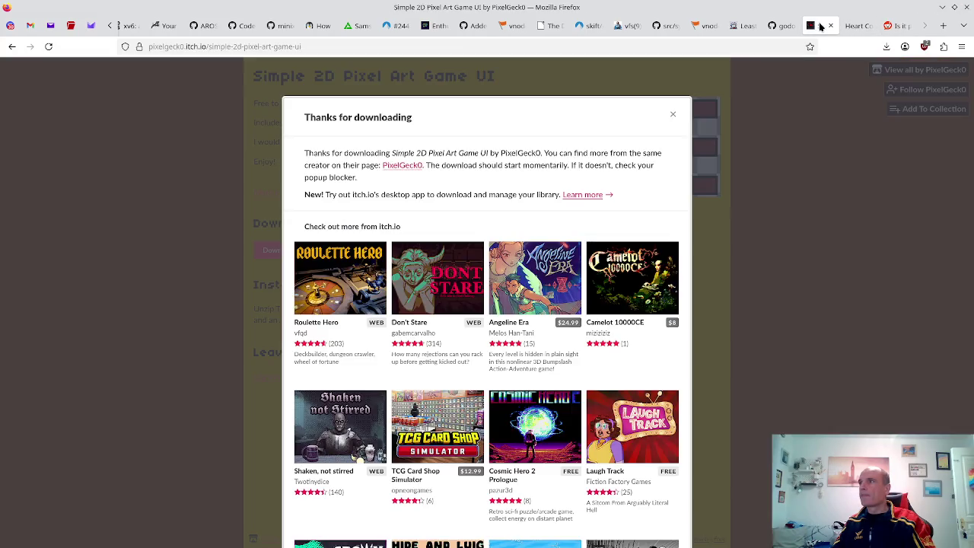
click(778, 25)
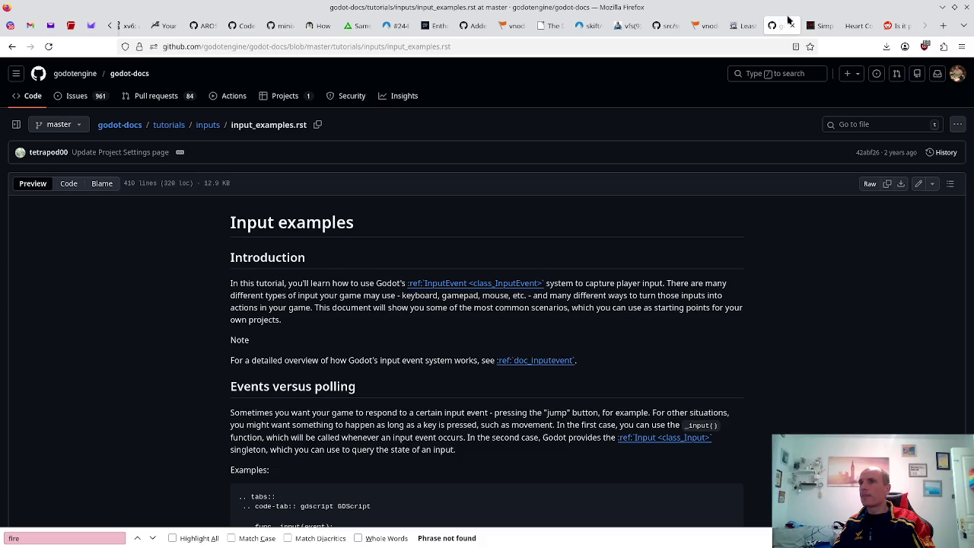
click(853, 26)
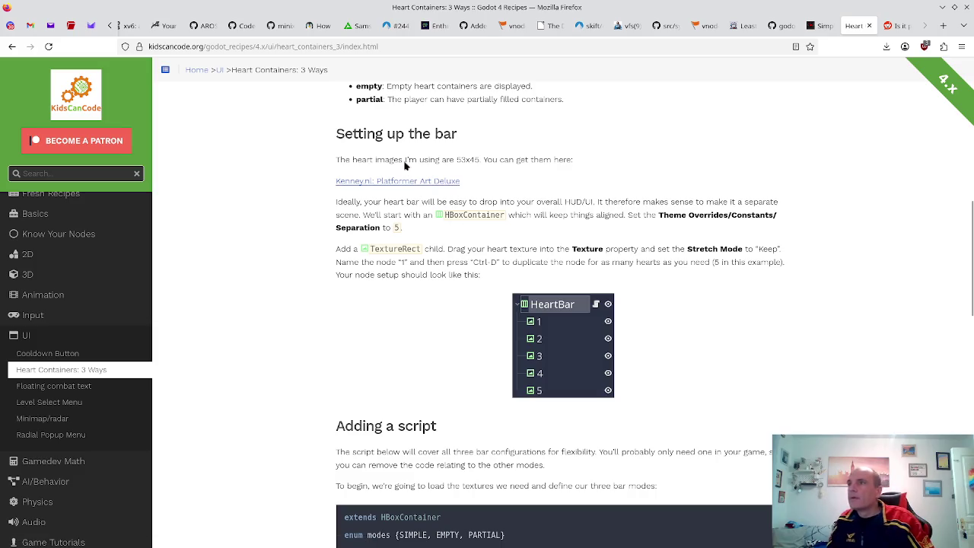
key(alt+Tab)
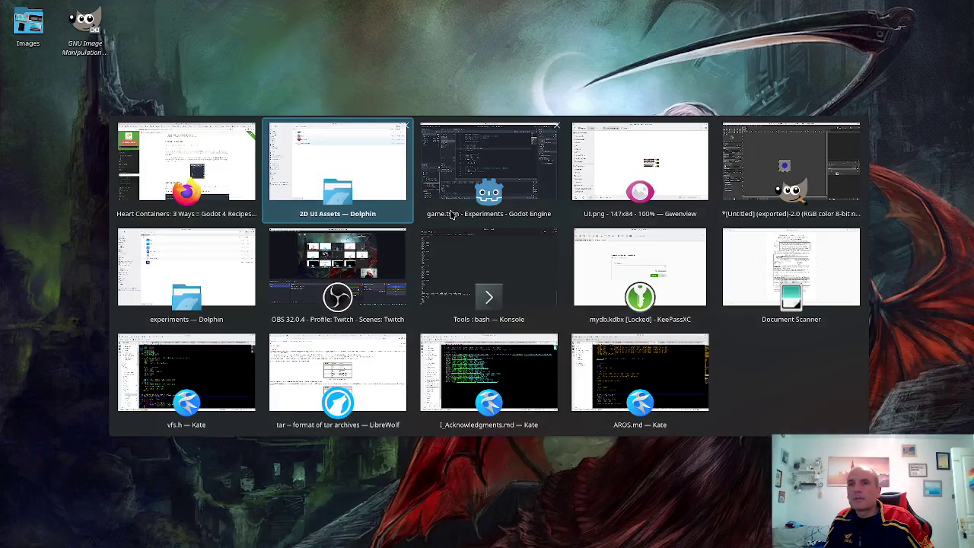
click(446, 218)
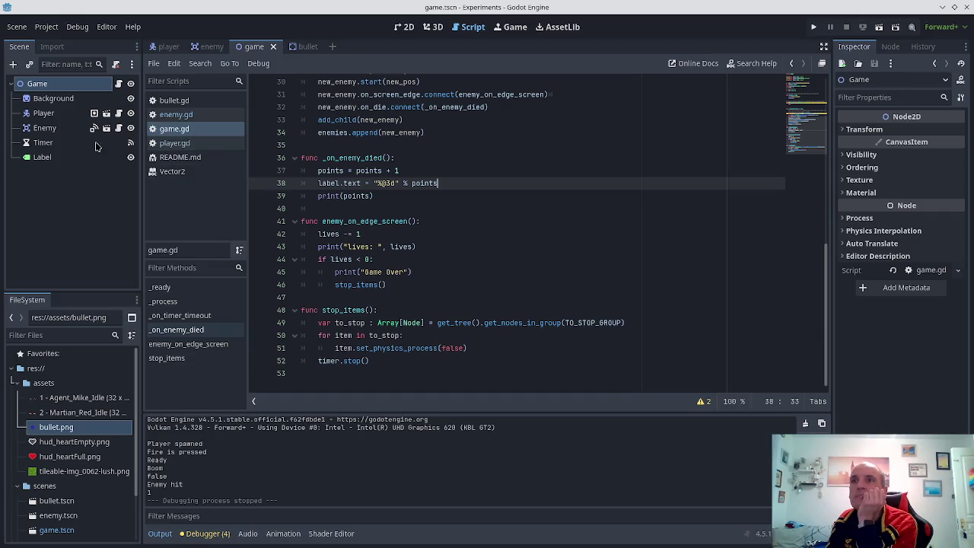
right_click(70, 91)
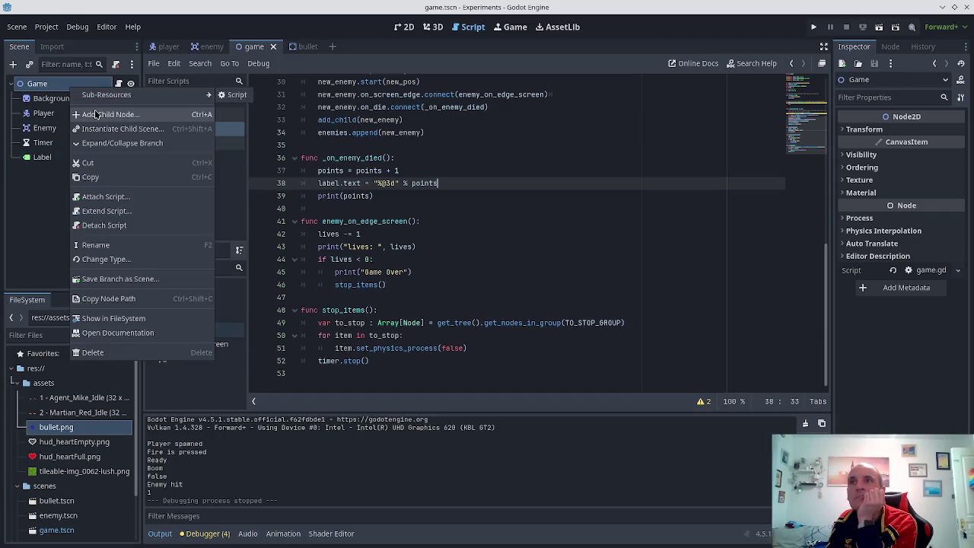
- Add an HBoxContainer as a child of the Game node
click(99, 98)
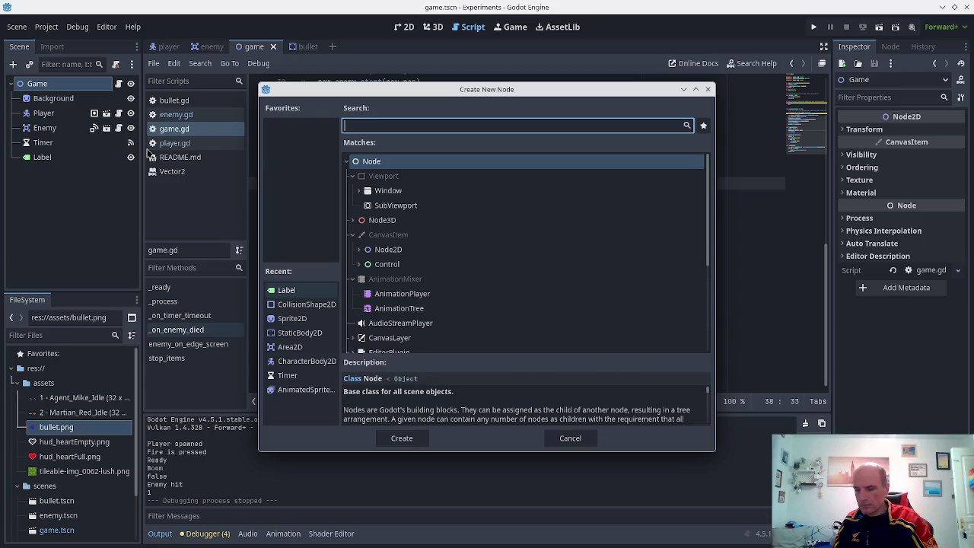
text(HBo)
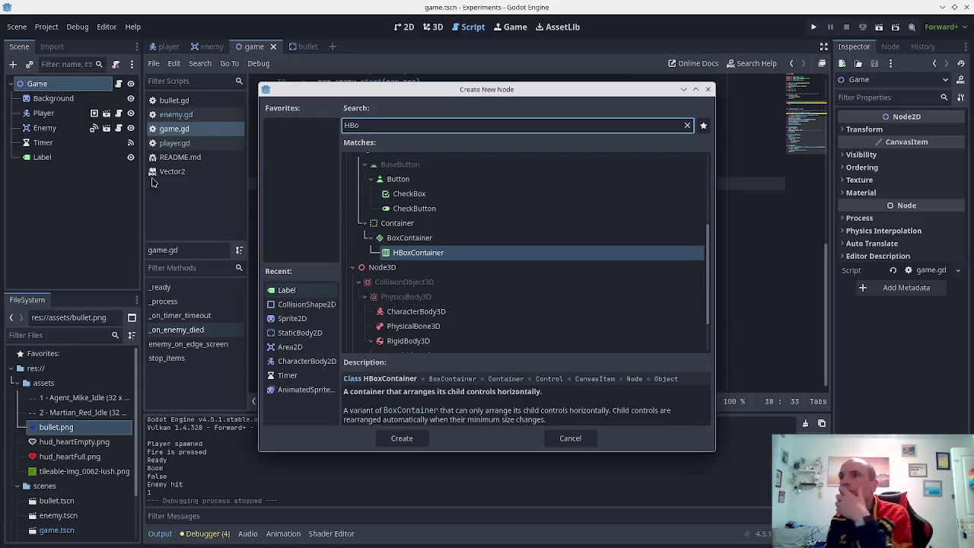
double_click(409, 254)
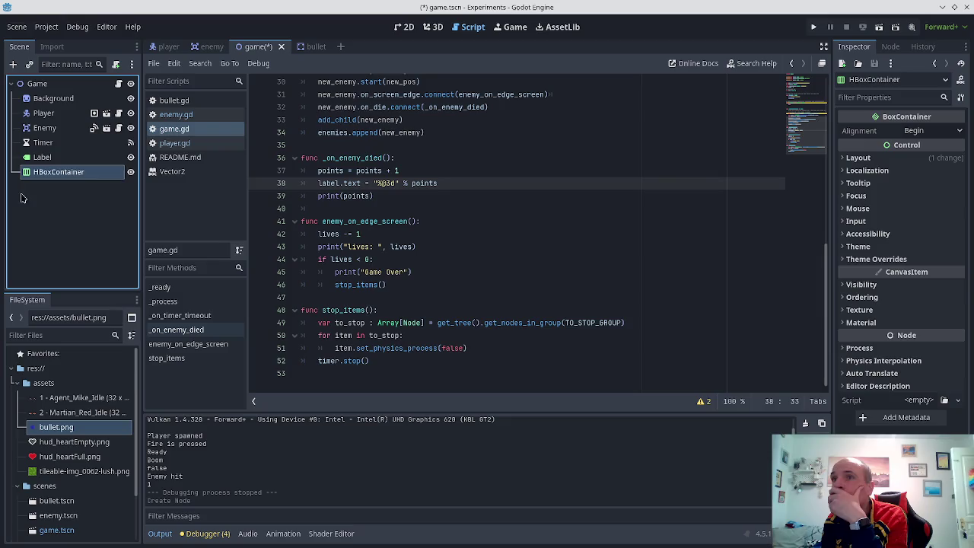
scroll(354, 240, up, 8)
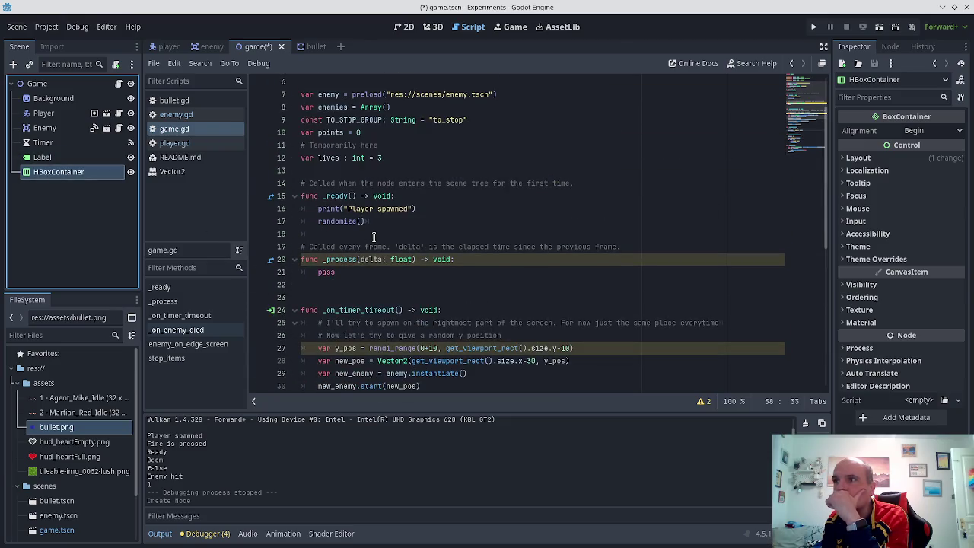
scroll(373, 237, up, 1)
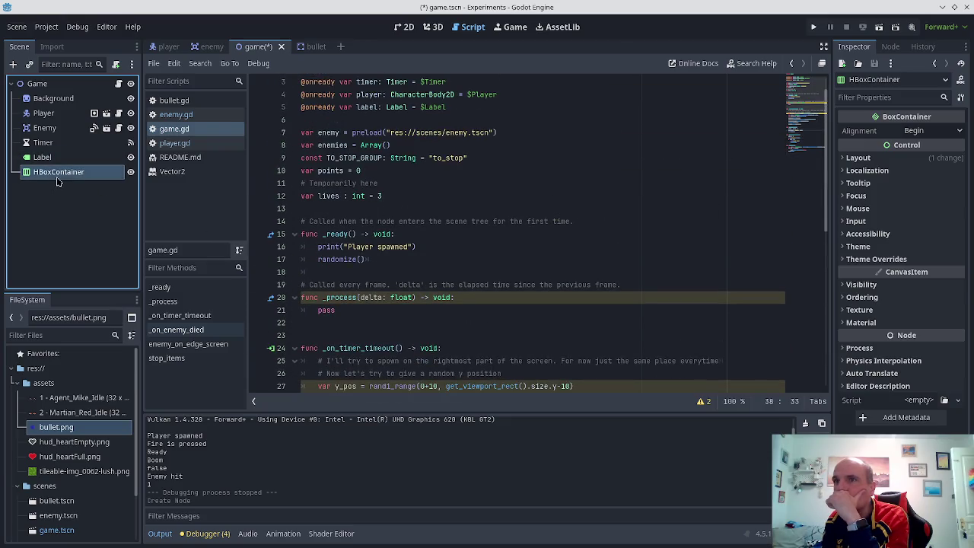
double_click(58, 174)
right_click(58, 172)
click(33, 176)
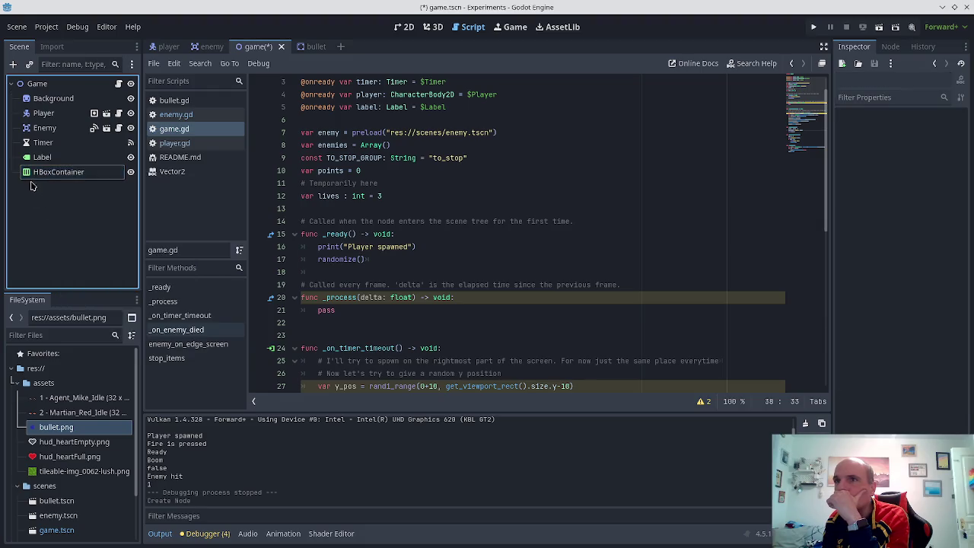
- Add a TextureRect node inside the HBoxContainer
right_click(33, 177)
click(74, 182)
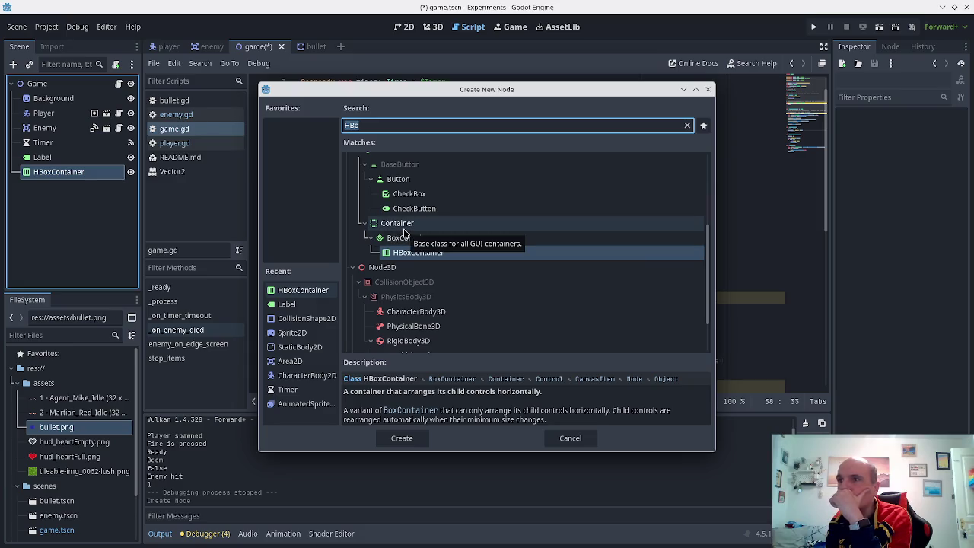
key(BackSpace)
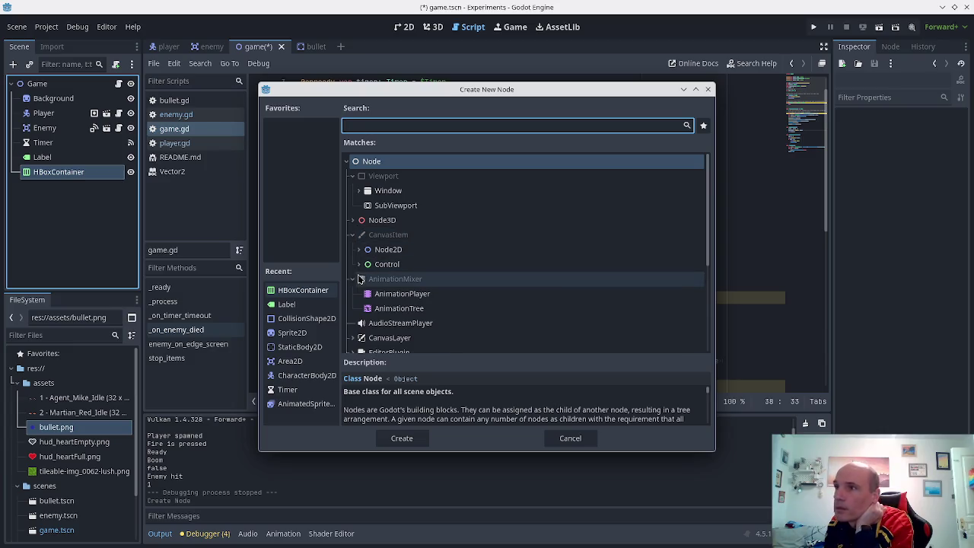
click(369, 264)
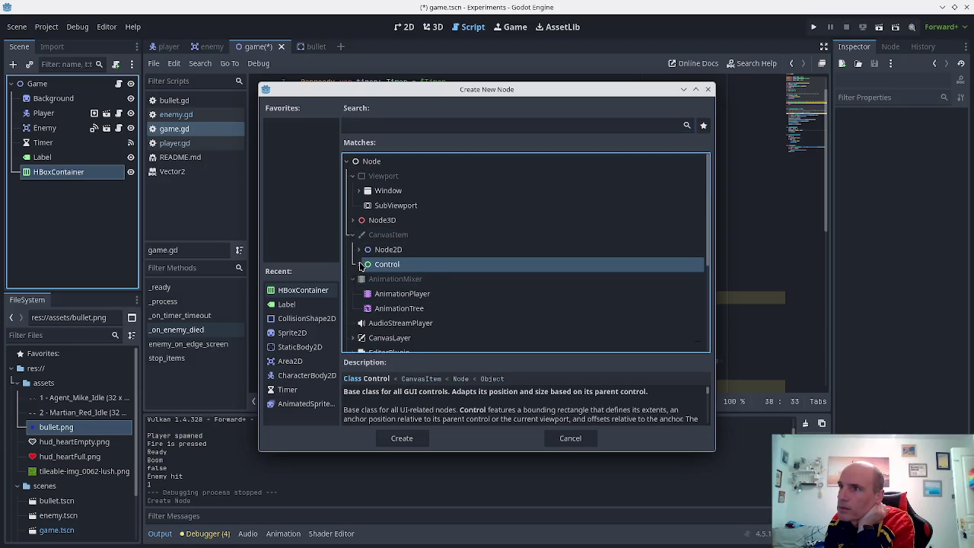
key(Right)
scroll(395, 266, down, 5)
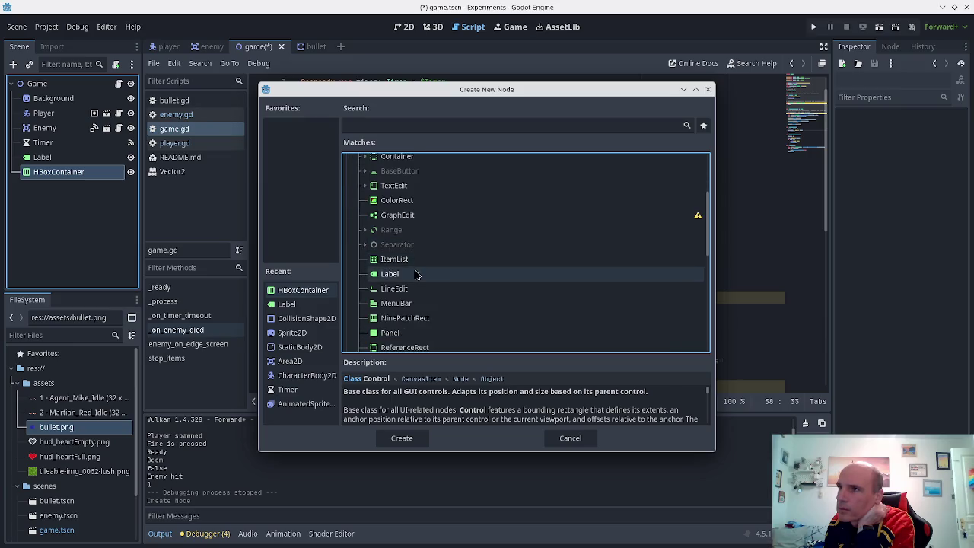
scroll(417, 274, down, 1)
scroll(417, 274, down, 1)
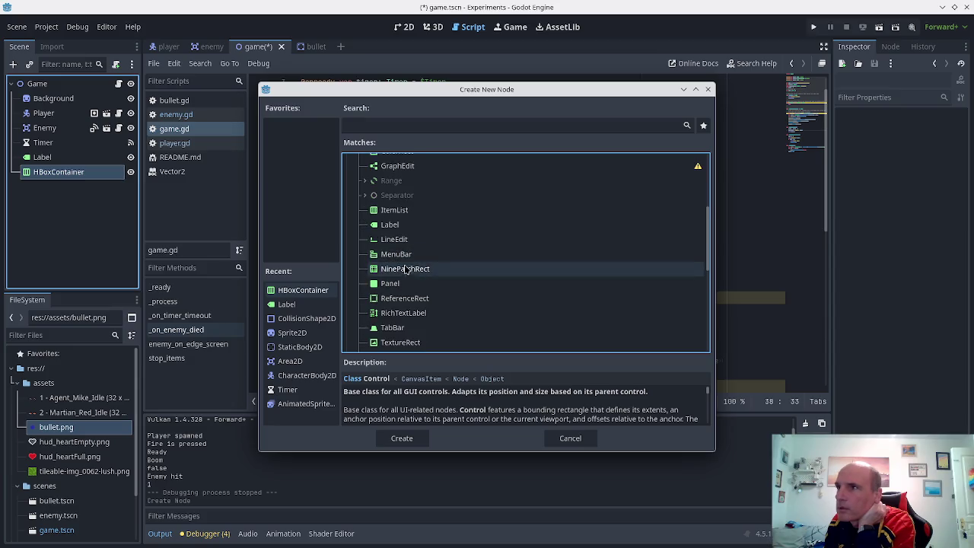
click(396, 211)
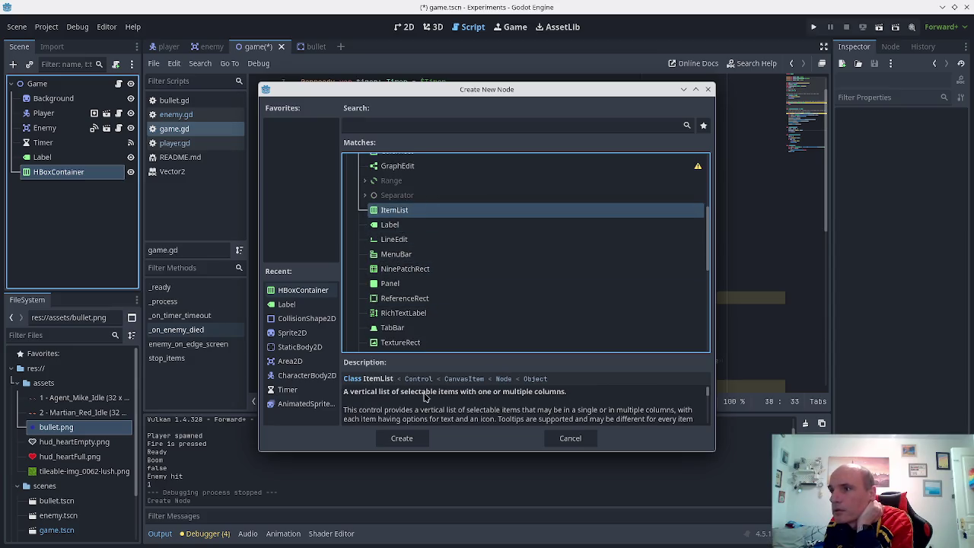
scroll(424, 395, down, 1)
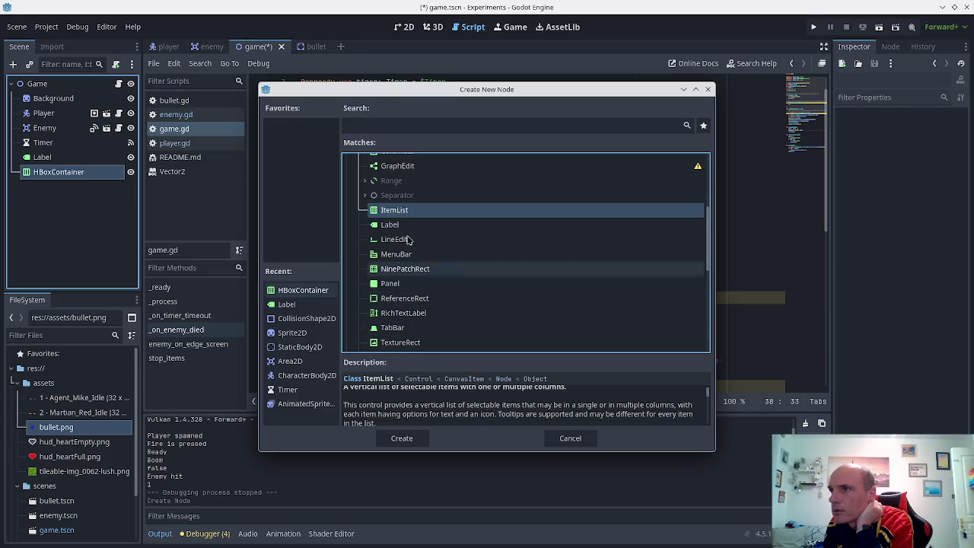
scroll(430, 247, down, 1)
scroll(429, 272, down, 1)
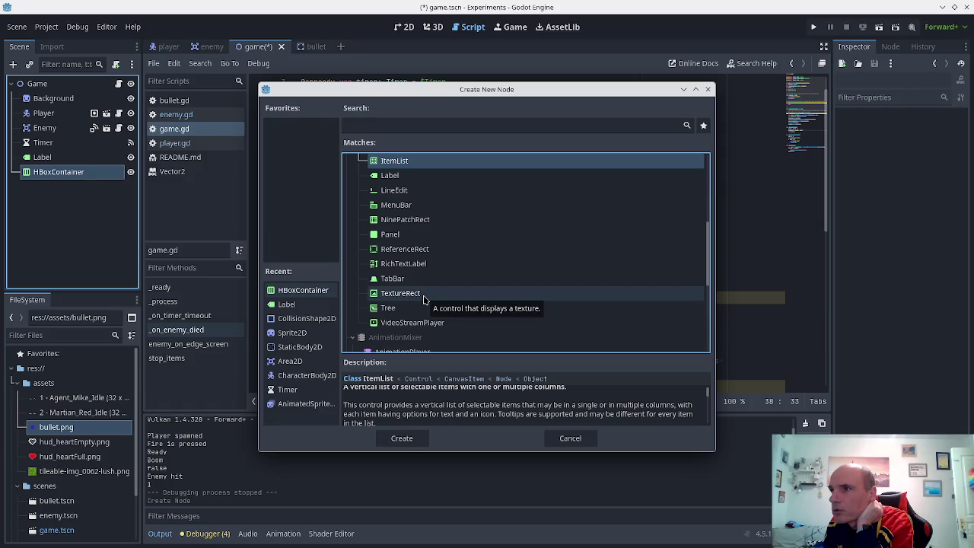
click(424, 298)
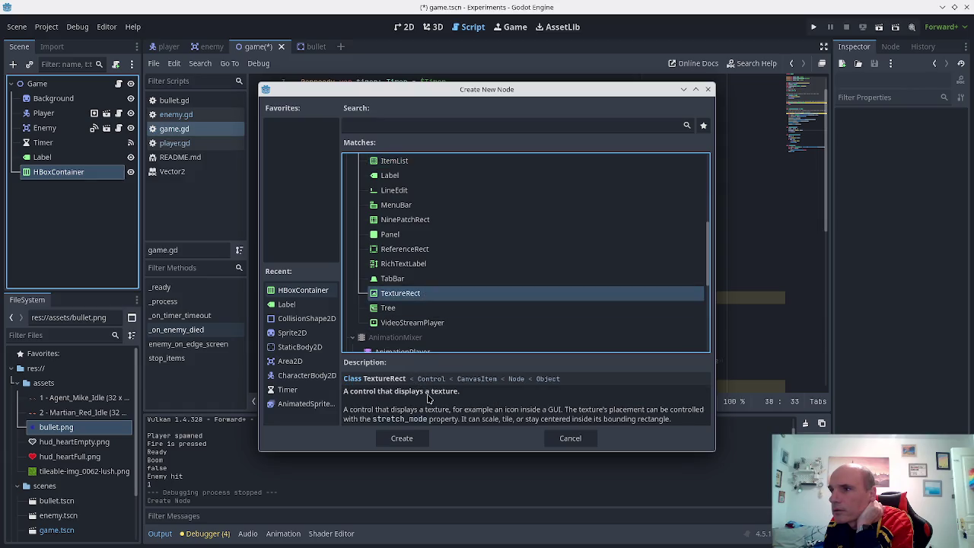
click(408, 442)
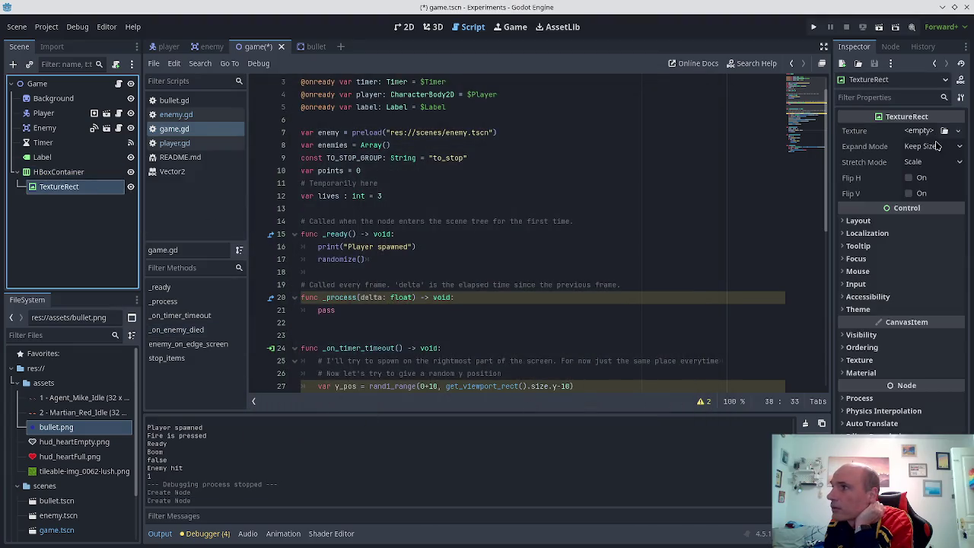
click(921, 132)
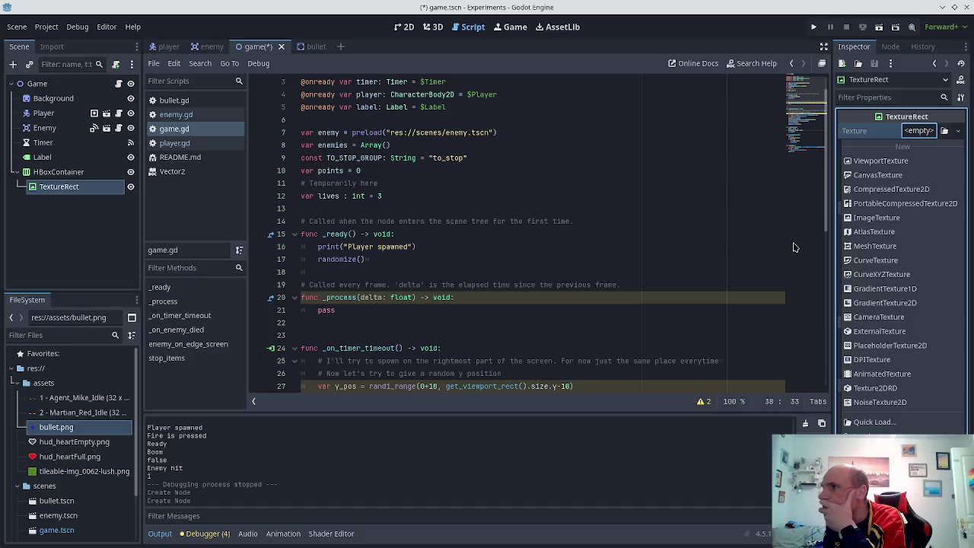
click(65, 174)
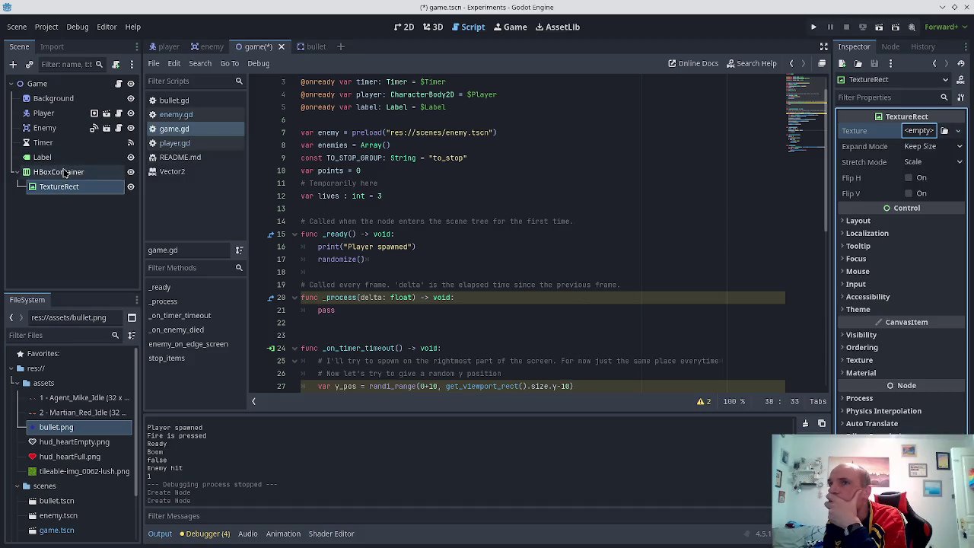
click(65, 173)
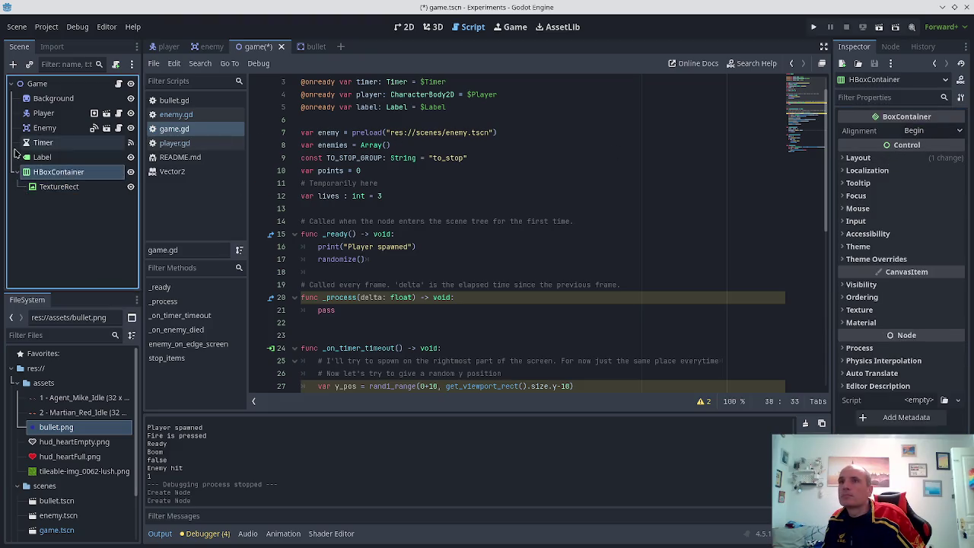
click(50, 189)
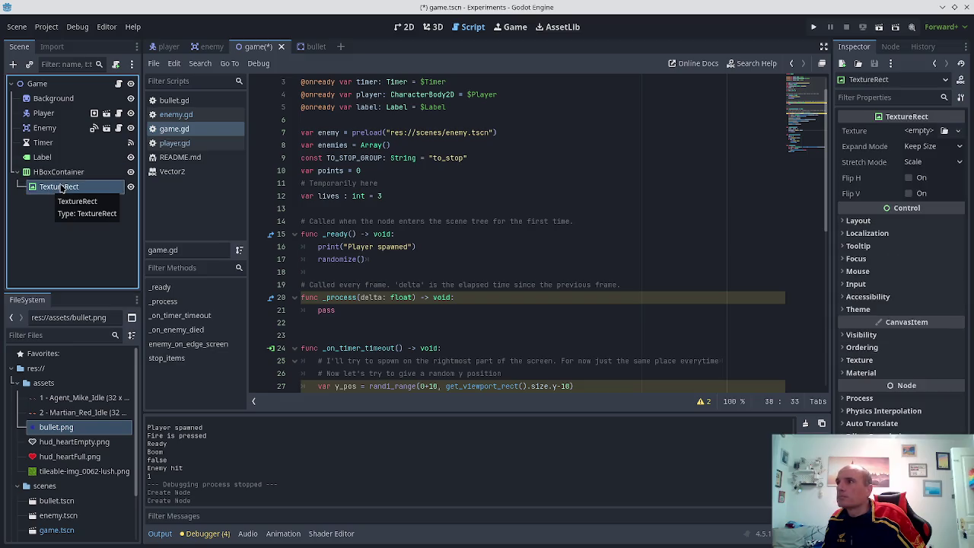
key(alt+Tab)
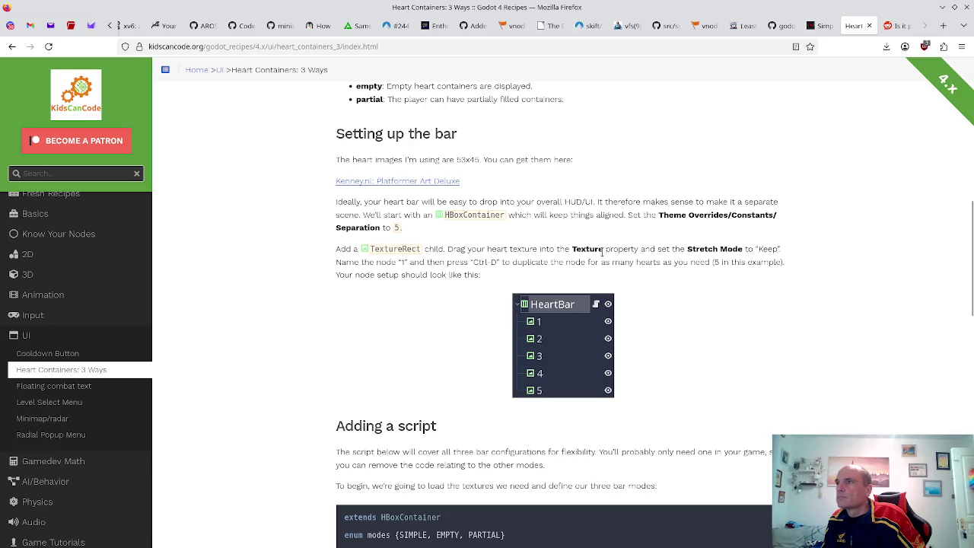
- Scroll the KidsCanCode Heart Containers page to its starting script, then go back to Godot
scroll(600, 249, down, 3)
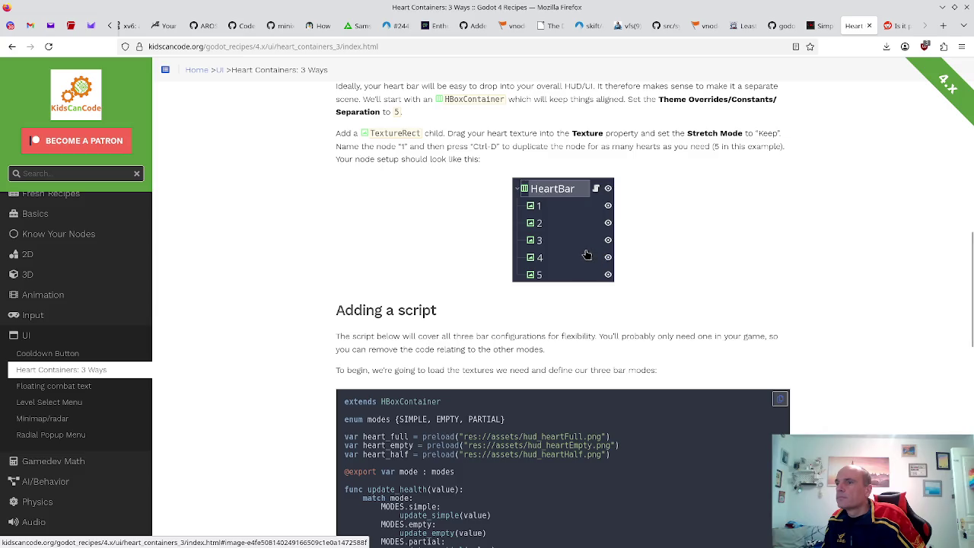
scroll(587, 254, down, 1)
key(alt+Tab)
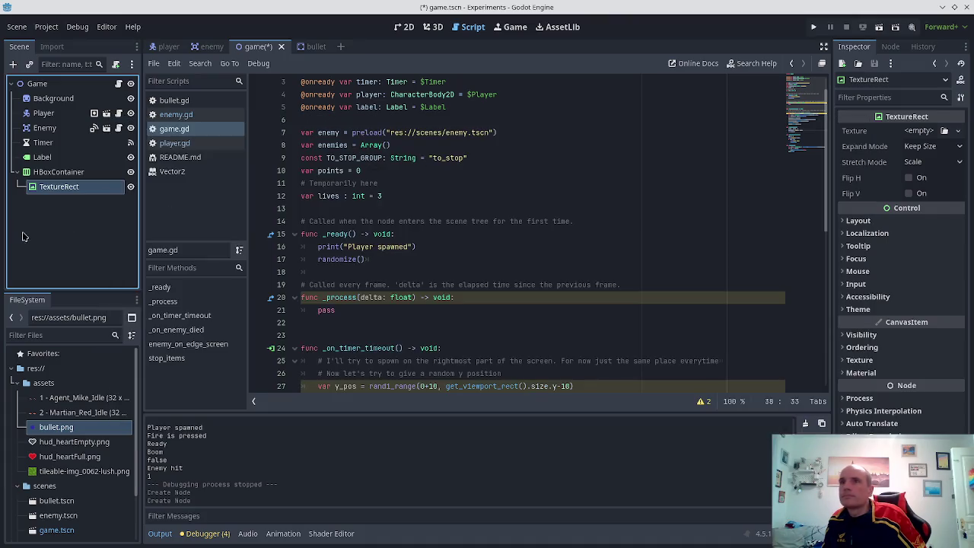
scroll(298, 131, up, 1)
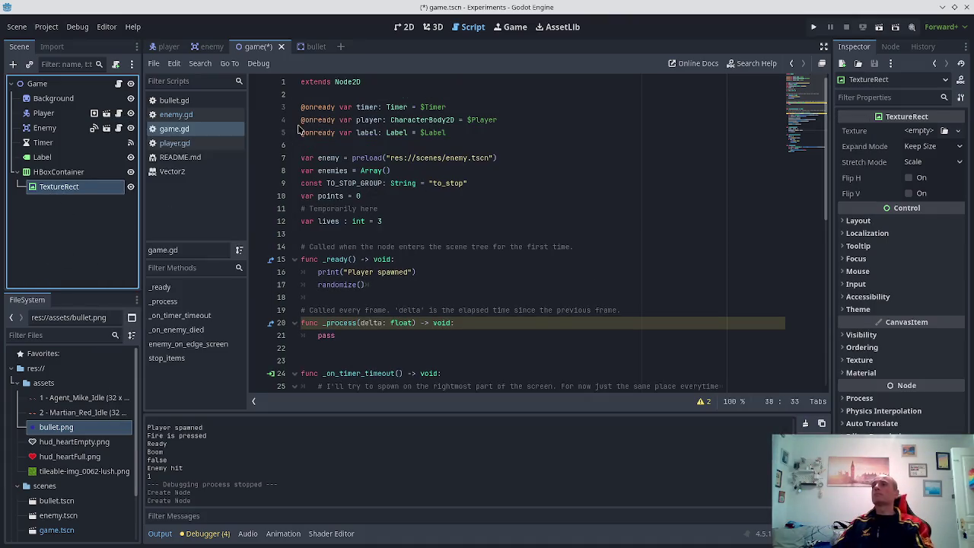
click(441, 133)
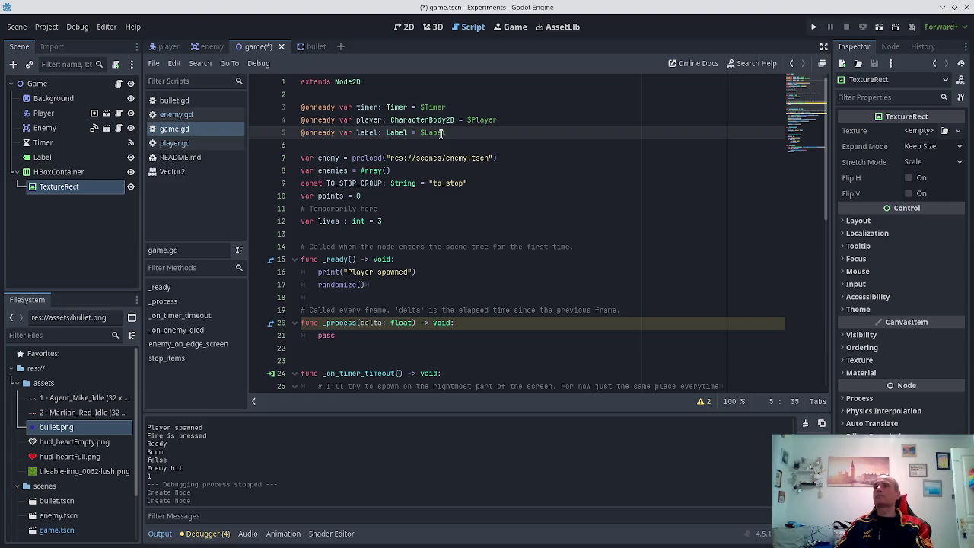
key(Return)
key(Return)
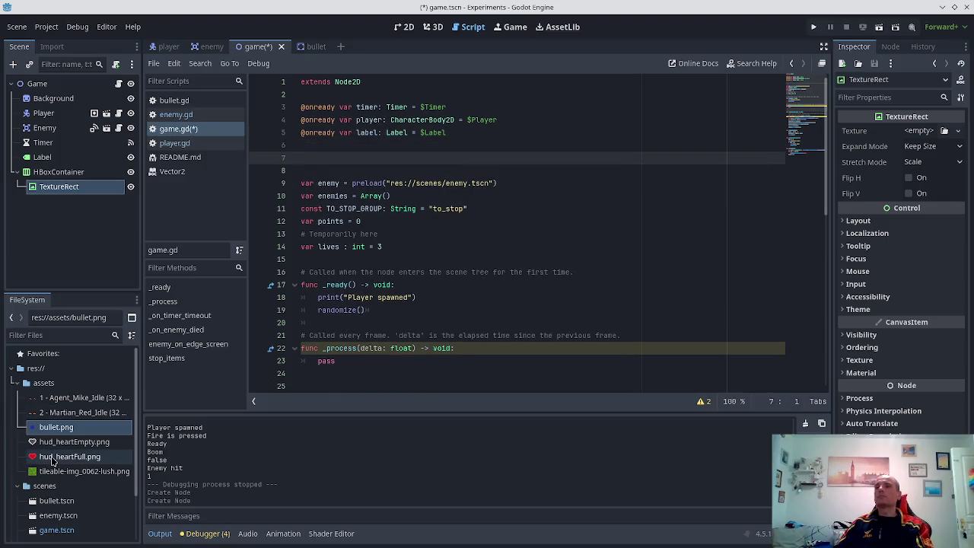
click(52, 457)
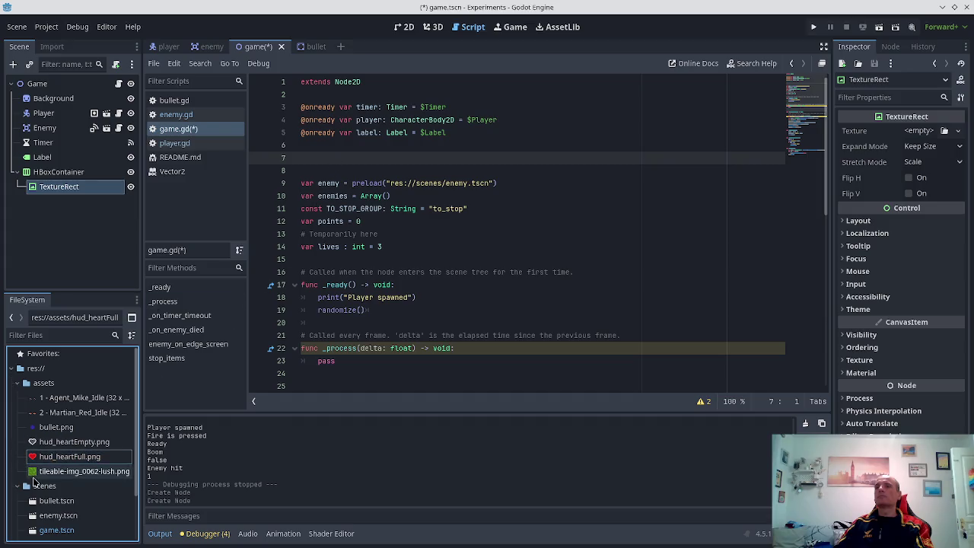
mouse_move(68, 457)
mouse_down()
mouse_move(282, 294)
mouse_move(321, 194)
mouse_move(306, 162)
mouse_up()
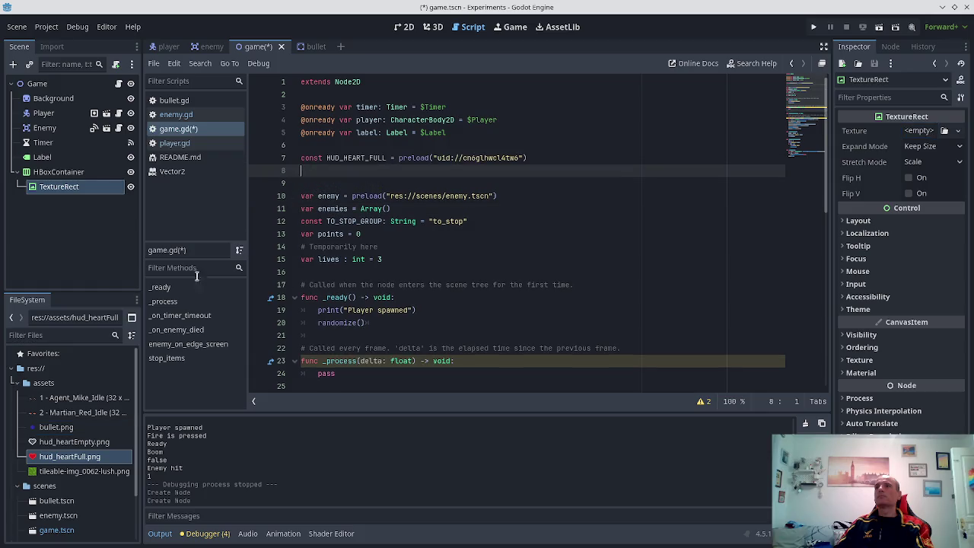
click(59, 443)
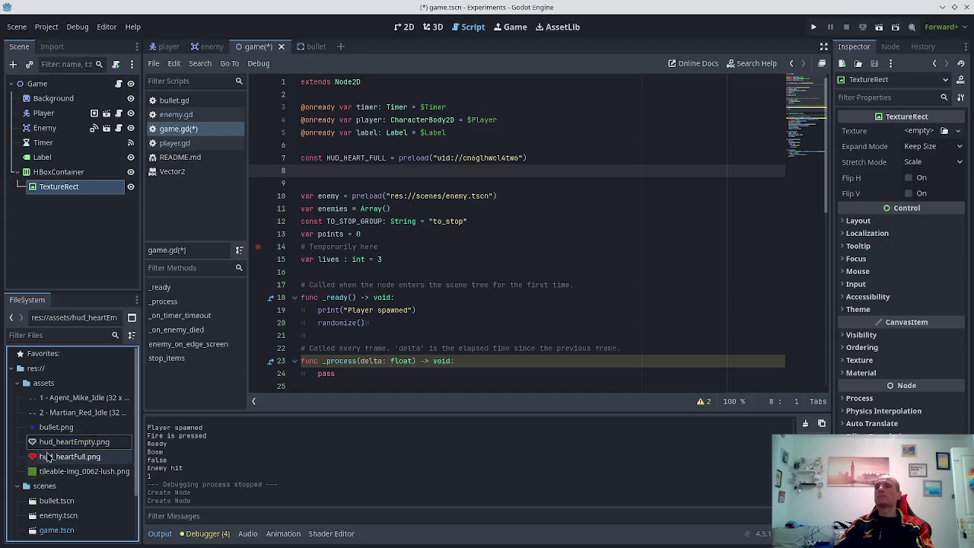
mouse_move(73, 441)
mouse_down()
mouse_move(366, 283)
mouse_move(369, 260)
mouse_move(304, 169)
mouse_up()
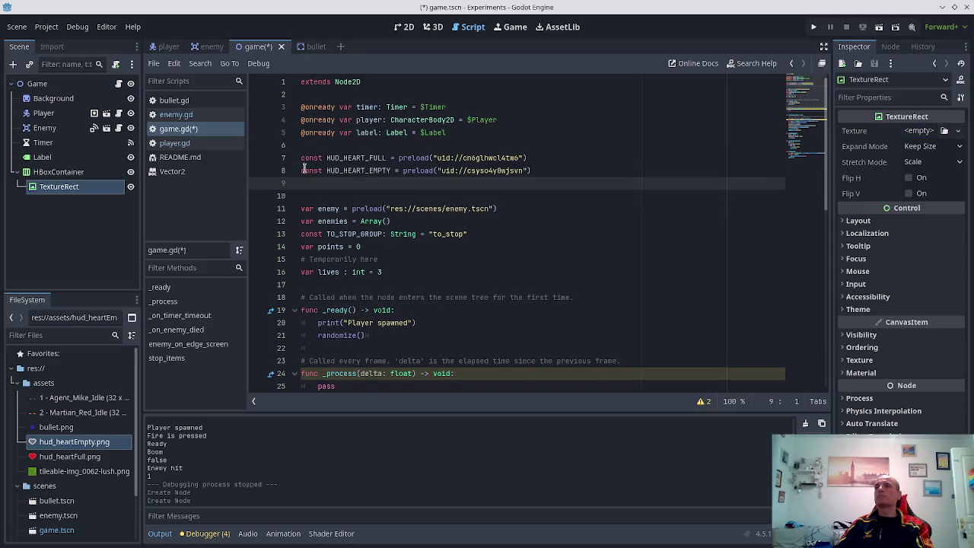
click(62, 173)
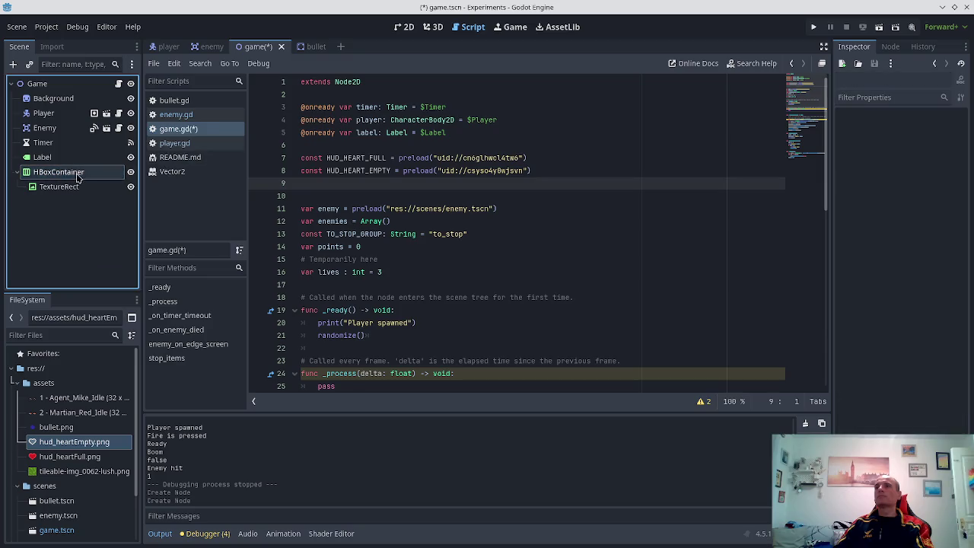
mouse_move(80, 176)
mouse_down()
mouse_move(282, 157)
mouse_move(301, 146)
mouse_up()
key(Down)
key(Down)
key(Down)
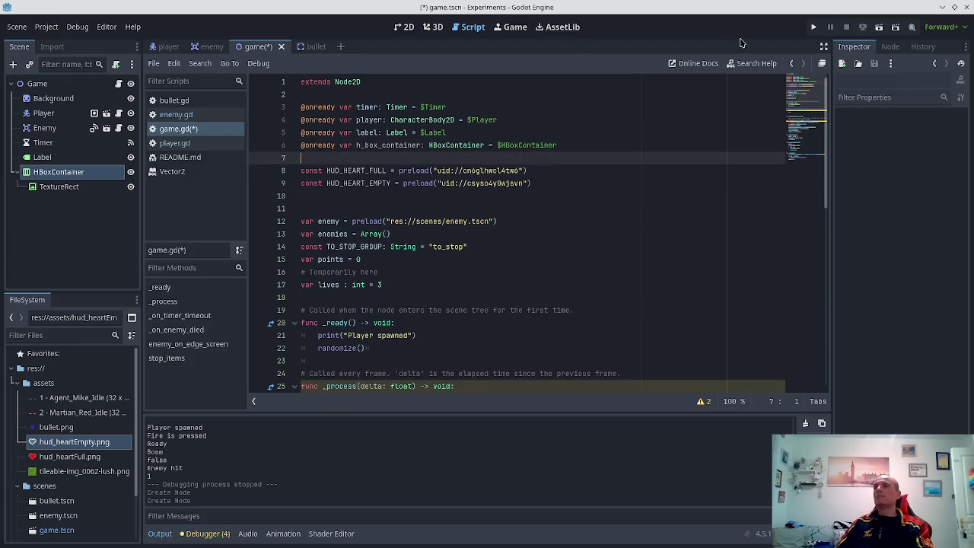
scroll(570, 211, down, 2)
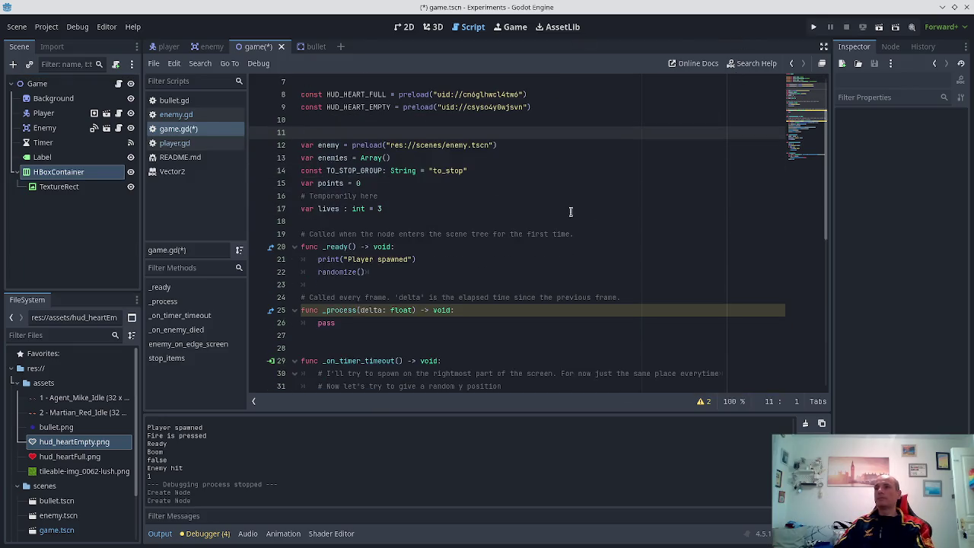
- Start a new empty line after the print statement in _ready
click(480, 254)
key(Down)
key(Down)
click(464, 259)
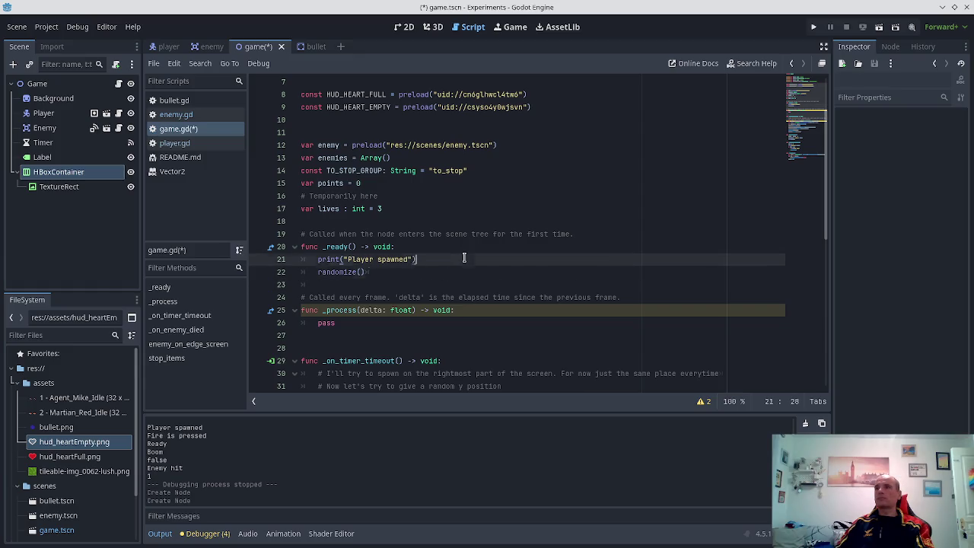
key(Return)
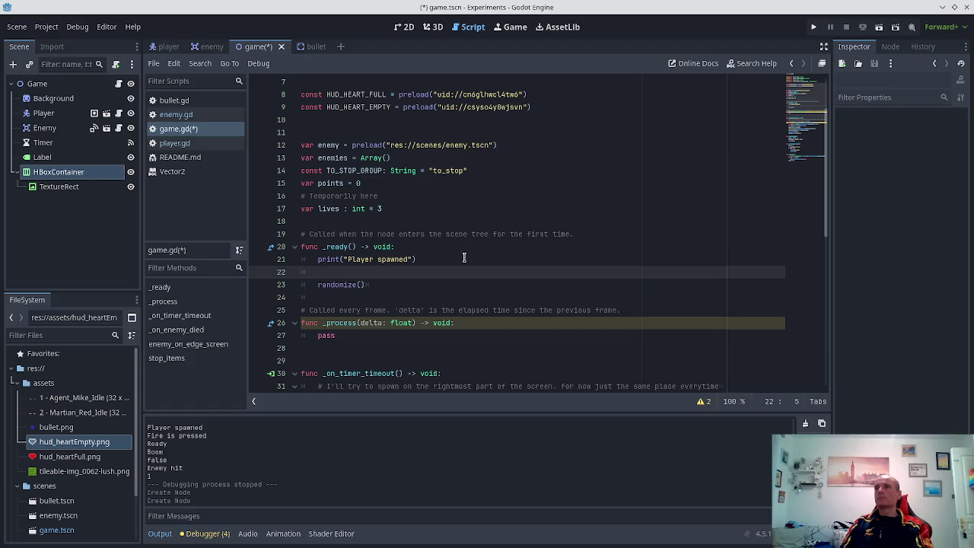
scroll(580, 199, up, 2)
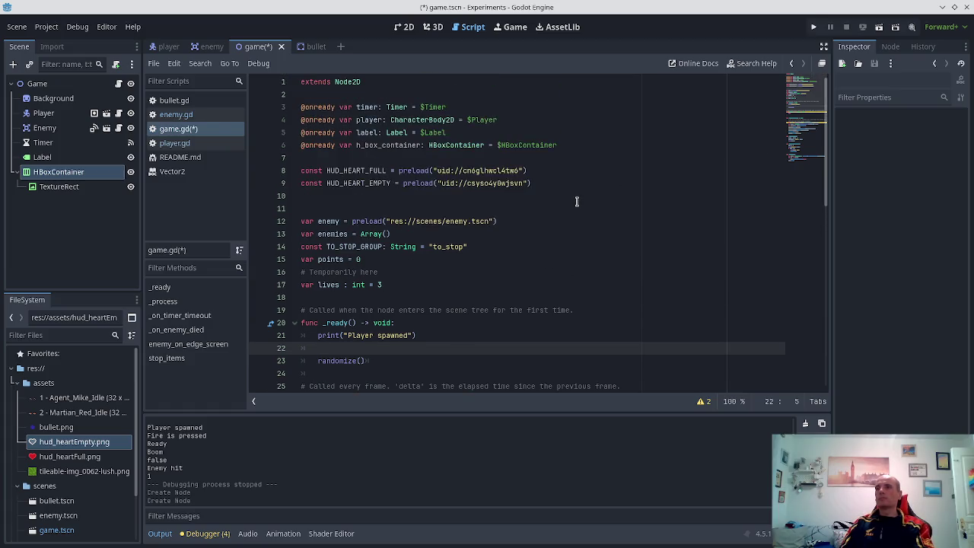
text(h)
key(BackSpace)
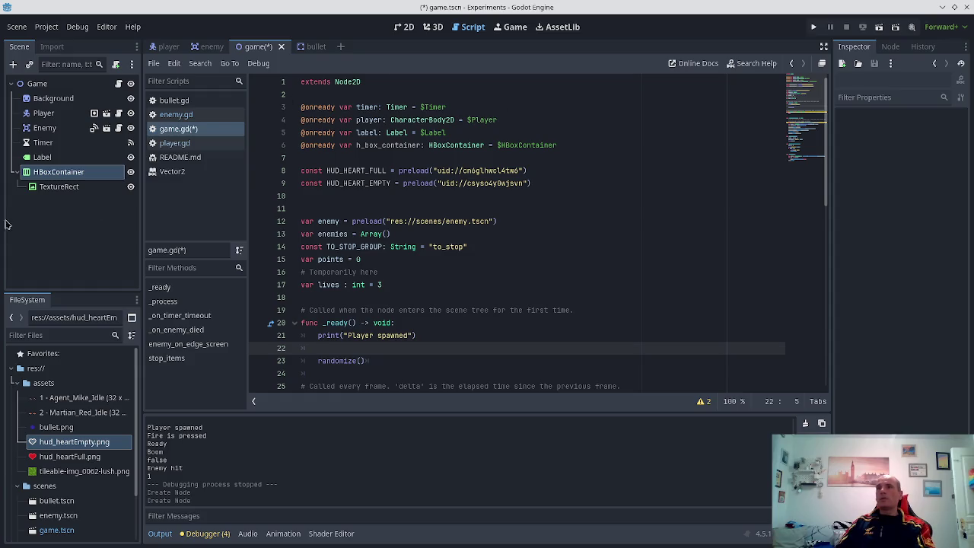
- Rename the HBoxContainer node to HeartsContainer
click(68, 173)
key(F2)
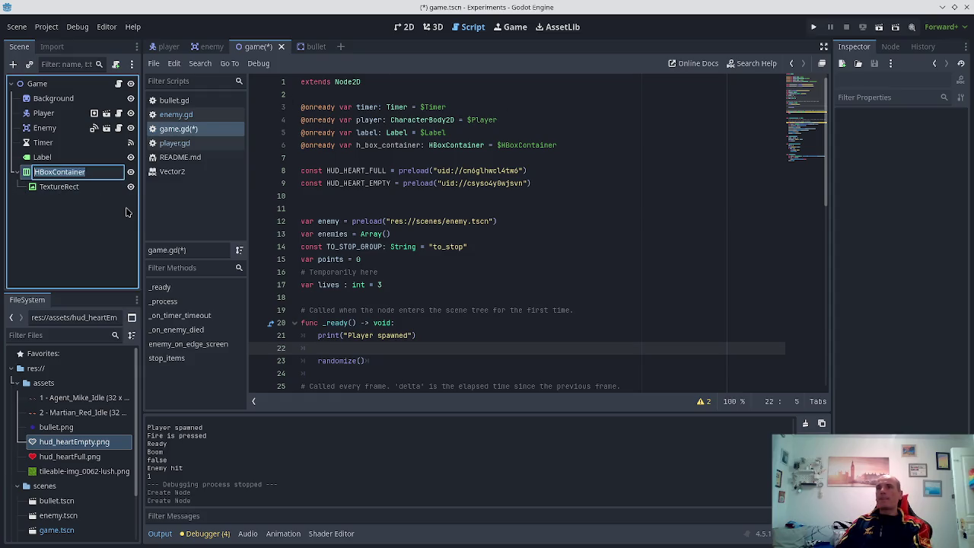
text(H)
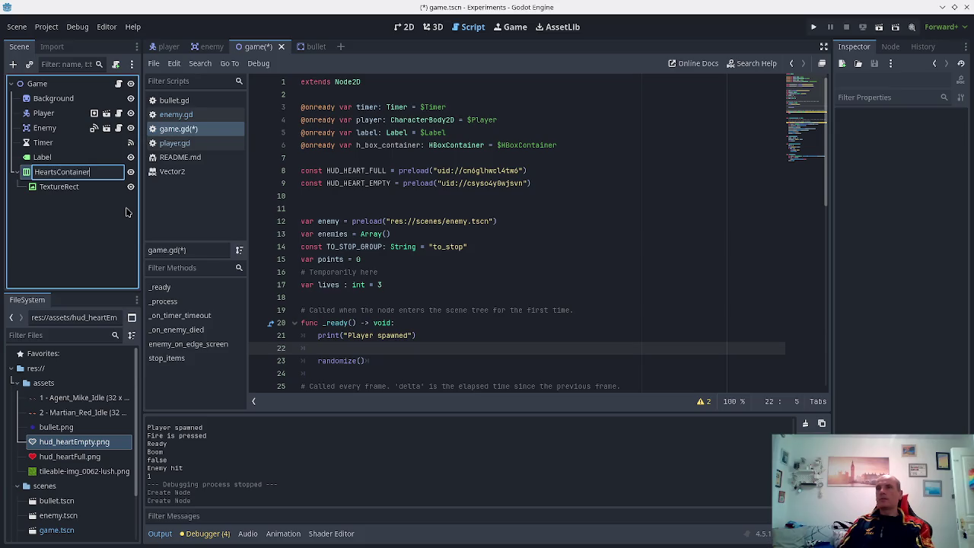
key(Return)
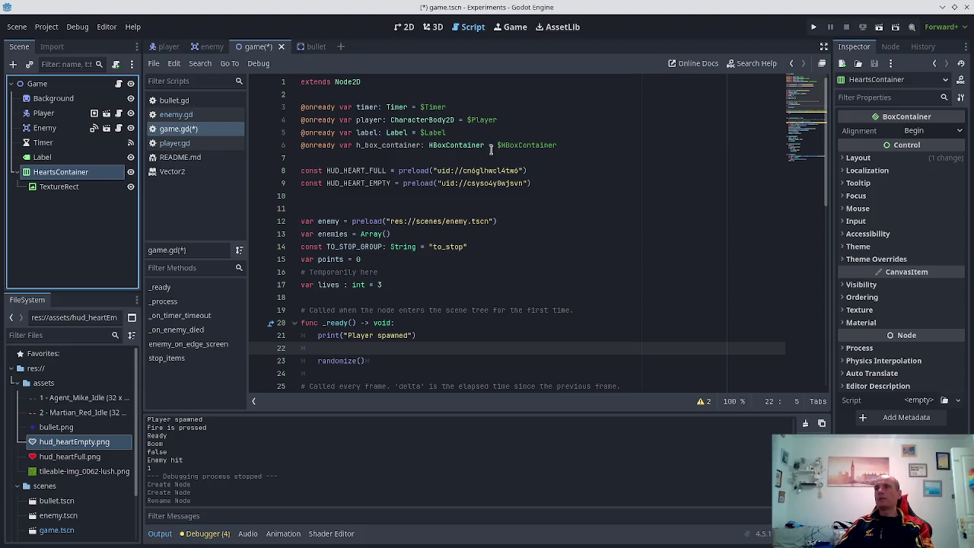
- Change line 6's node path to $HeartsContainer and save game.gd
click(491, 147)
key(shift+End)
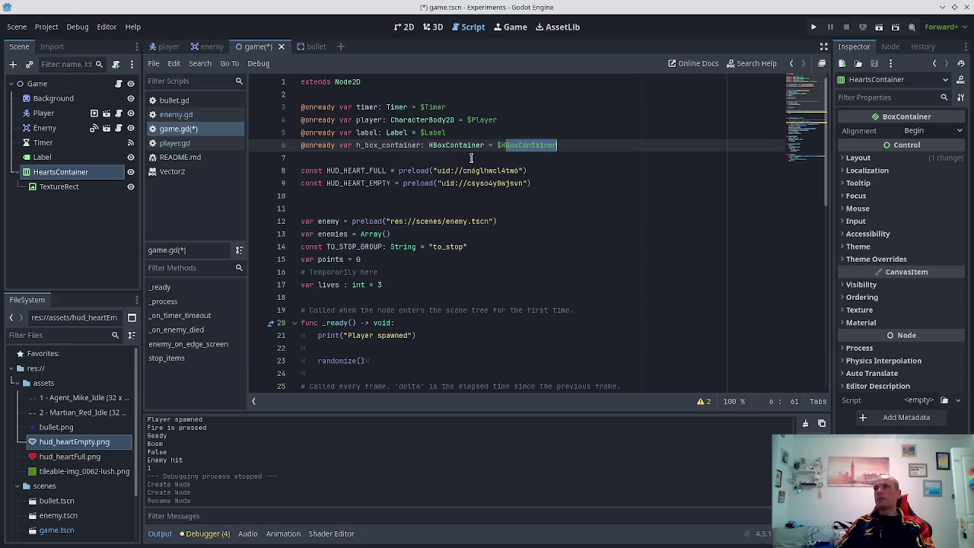
text(H)
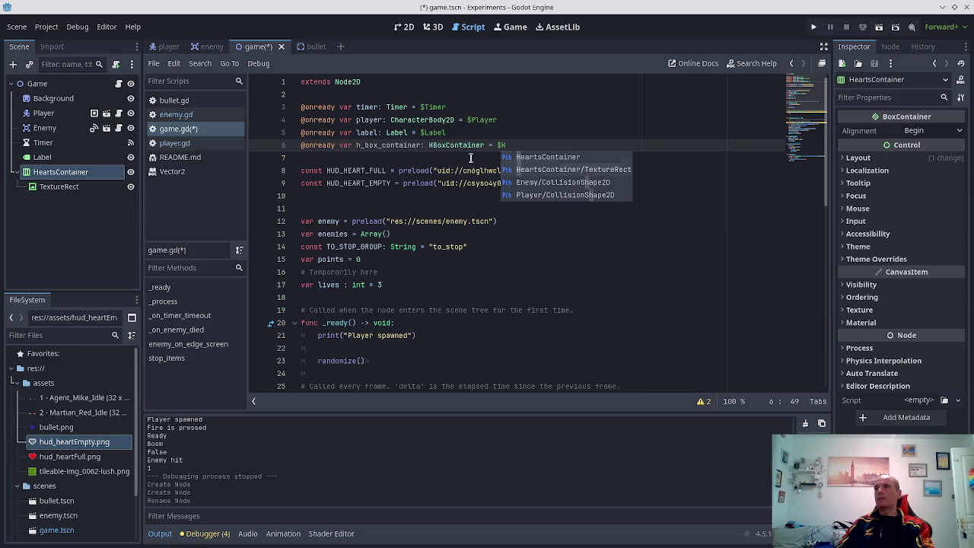
key(Return)
key(ctrl+s)
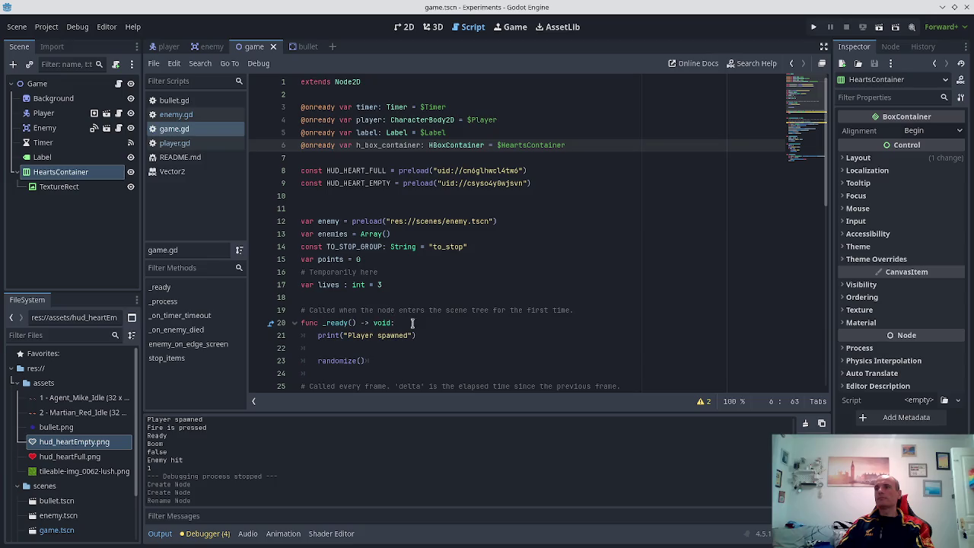
click(408, 350)
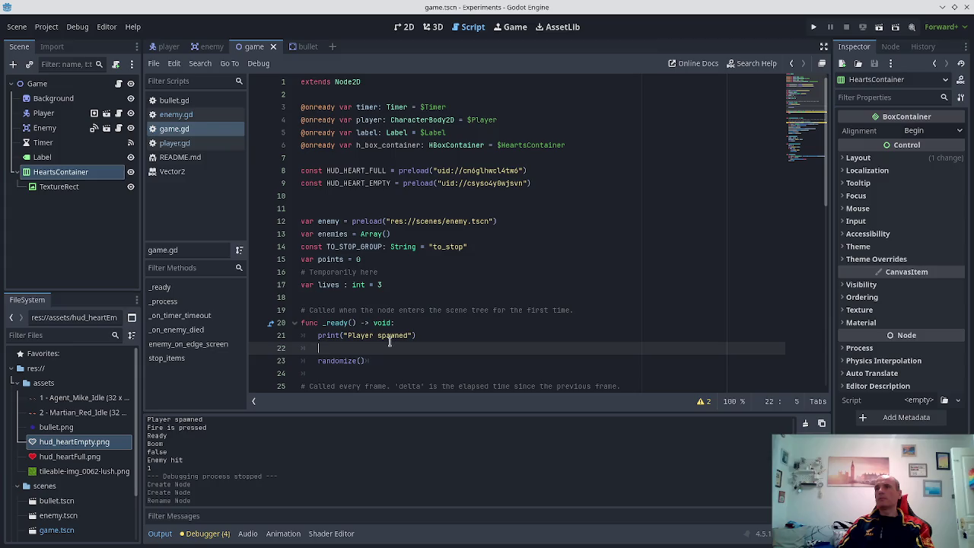
- Delete the unfinished 'TextureRect.instat' line from _ready, then open a new Firefox tab
text(Tex)
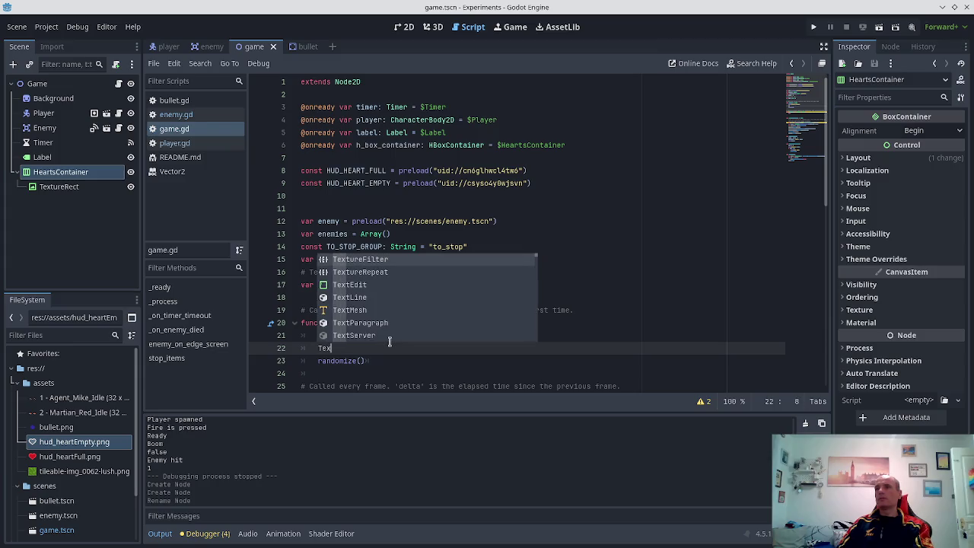
text(tureRect.instat)
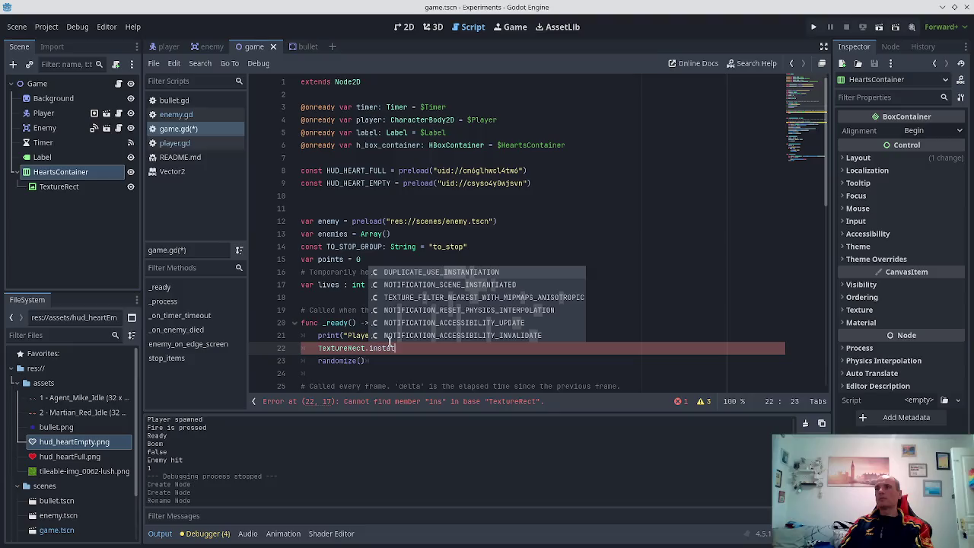
key(Home)
key(shift+End)
key(BackSpace)
key(BackSpace)
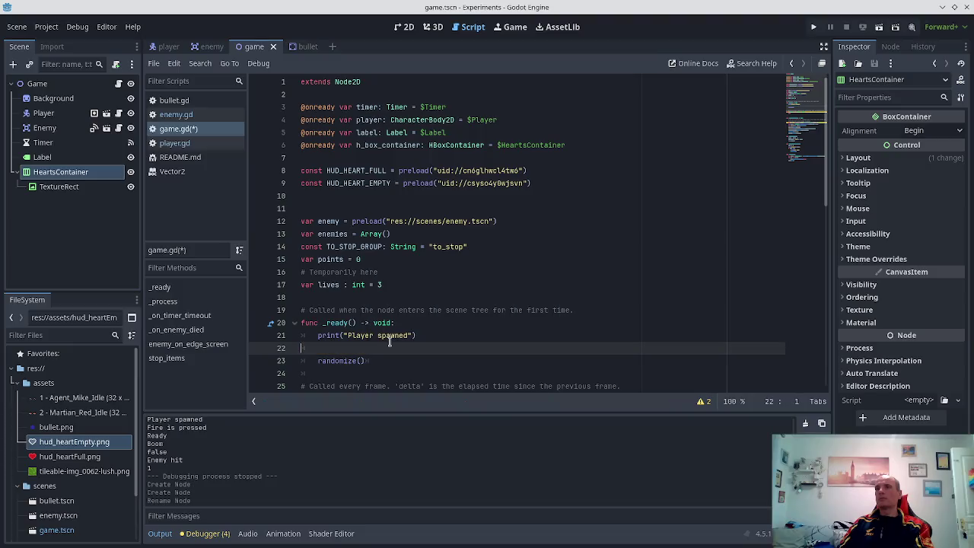
key(alt+Tab)
key(ctrl+t)
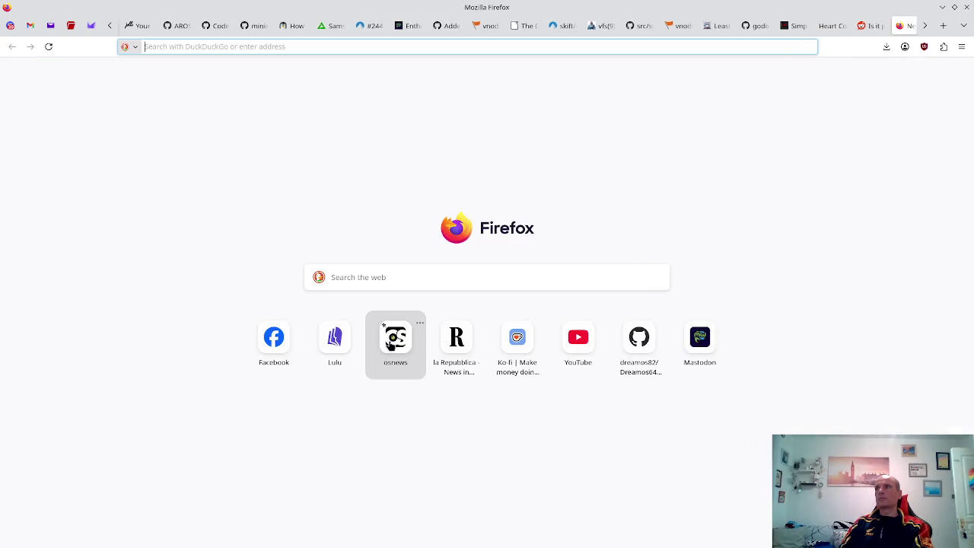
- Search 'how to instantiate a node gdscript' and skim the Stack Overflow result
text(how to instantiate a )
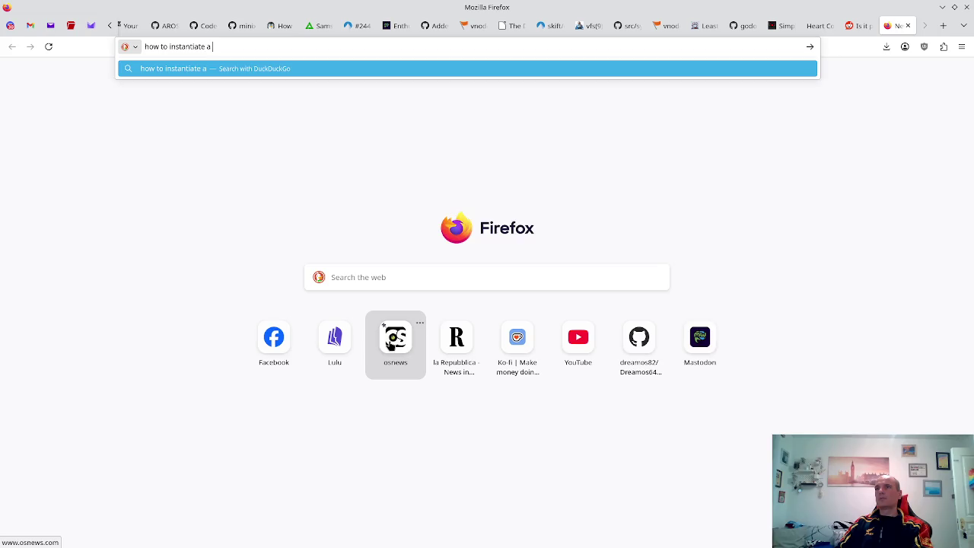
text(node gdscript)
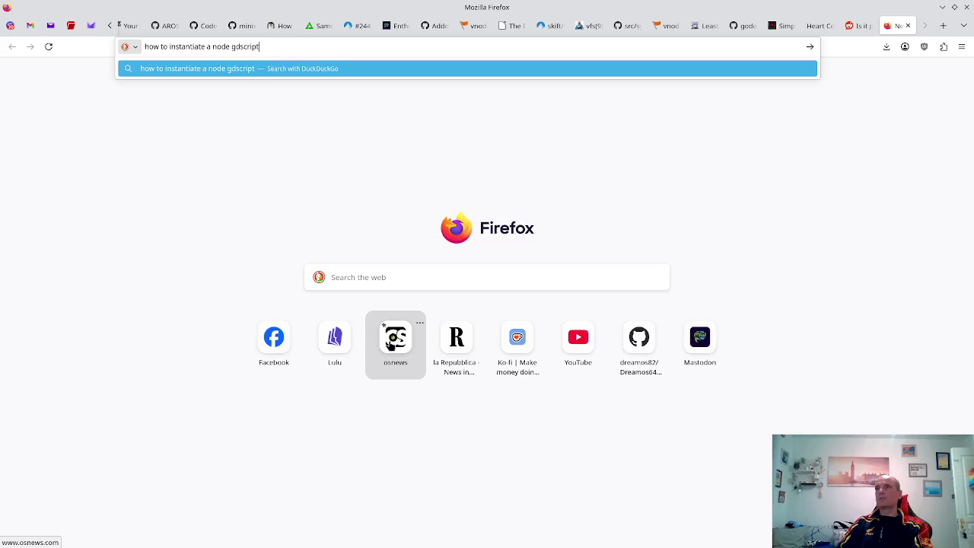
key(Return)
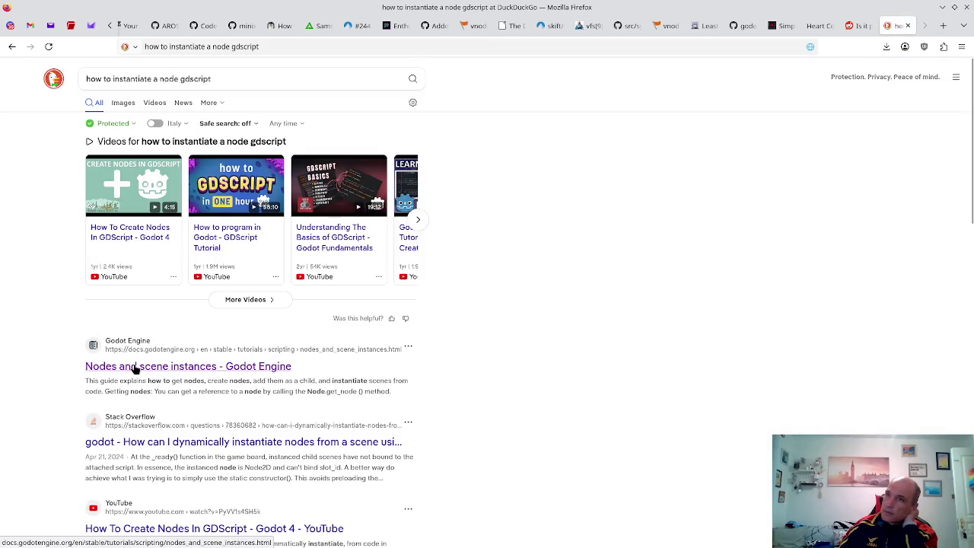
click(197, 445)
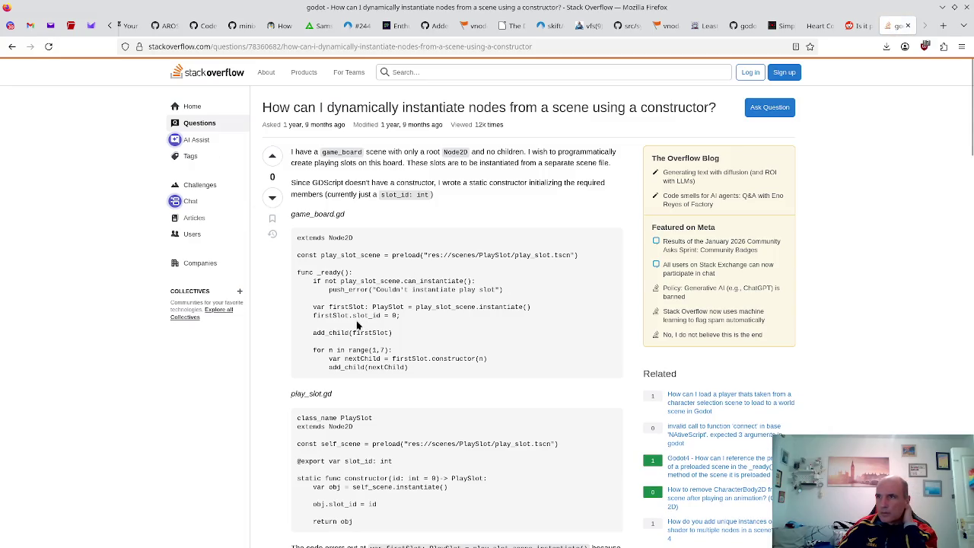
scroll(357, 325, down, 2)
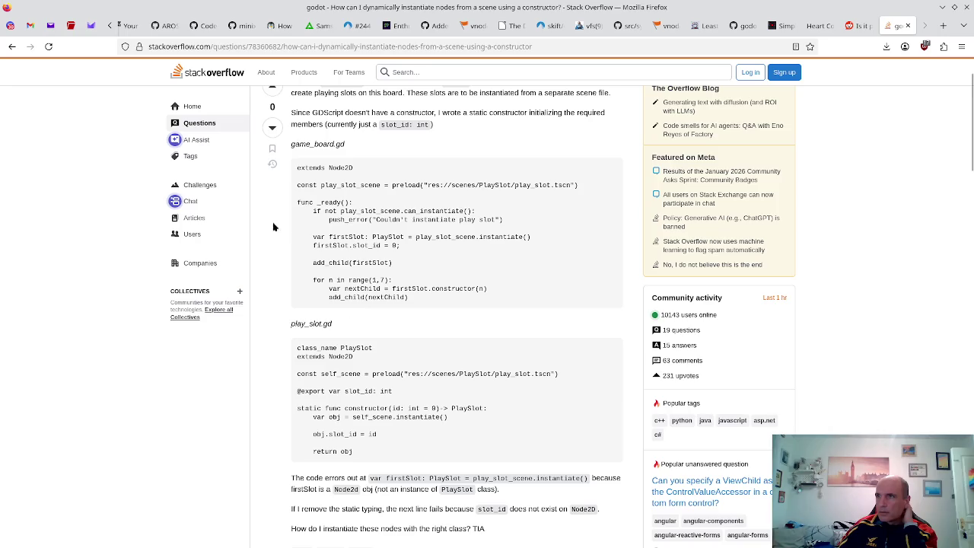
click(12, 46)
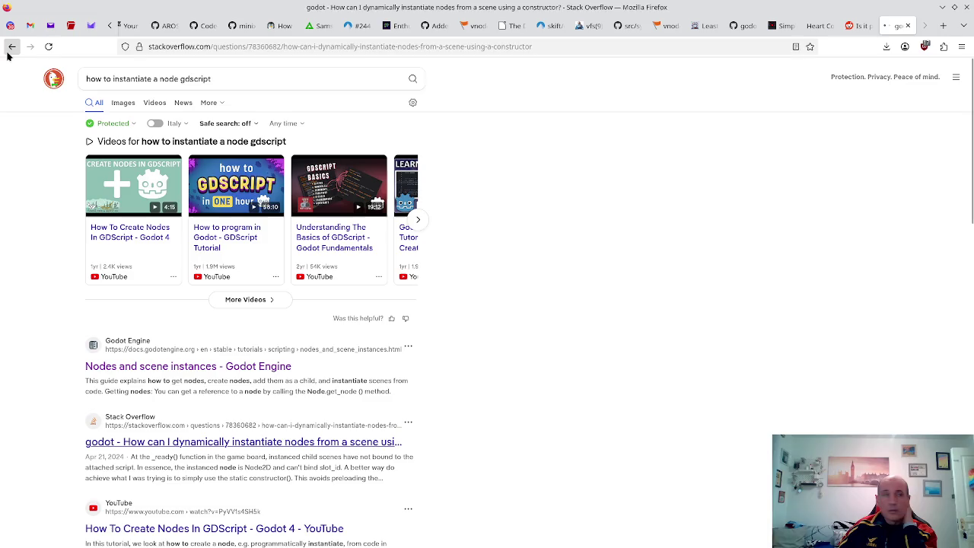
- Read the Godot forum thread's solved answer on instantiating nodes, then return to Godot
scroll(263, 365, down, 5)
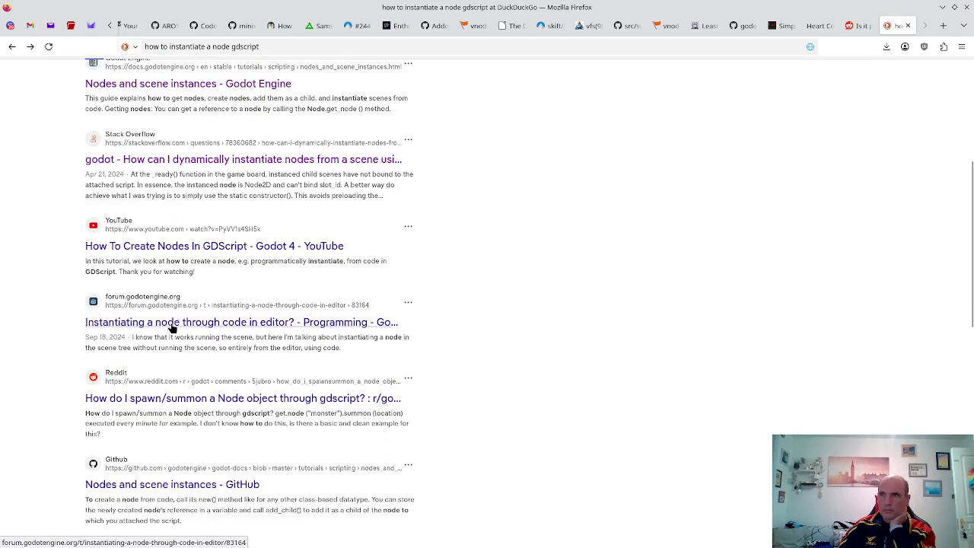
click(167, 326)
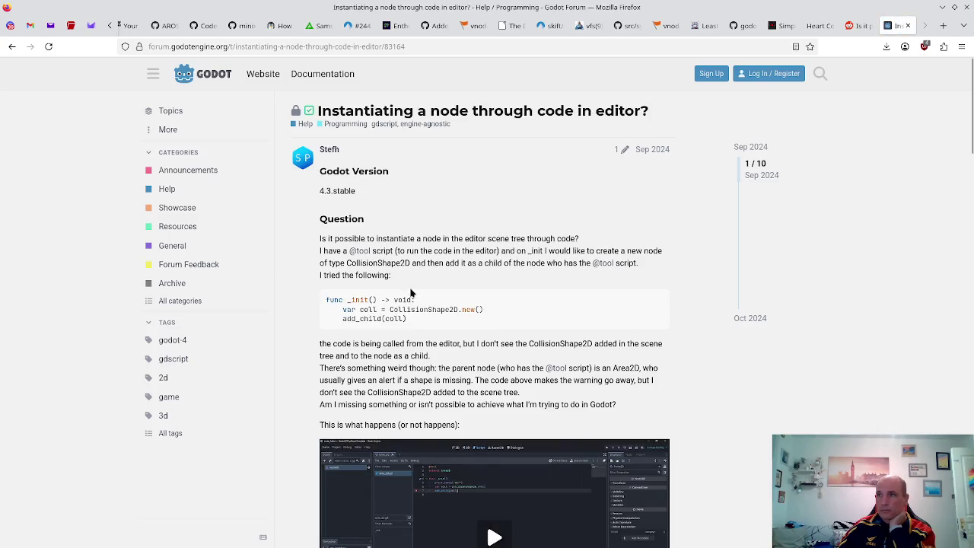
scroll(411, 293, down, 2)
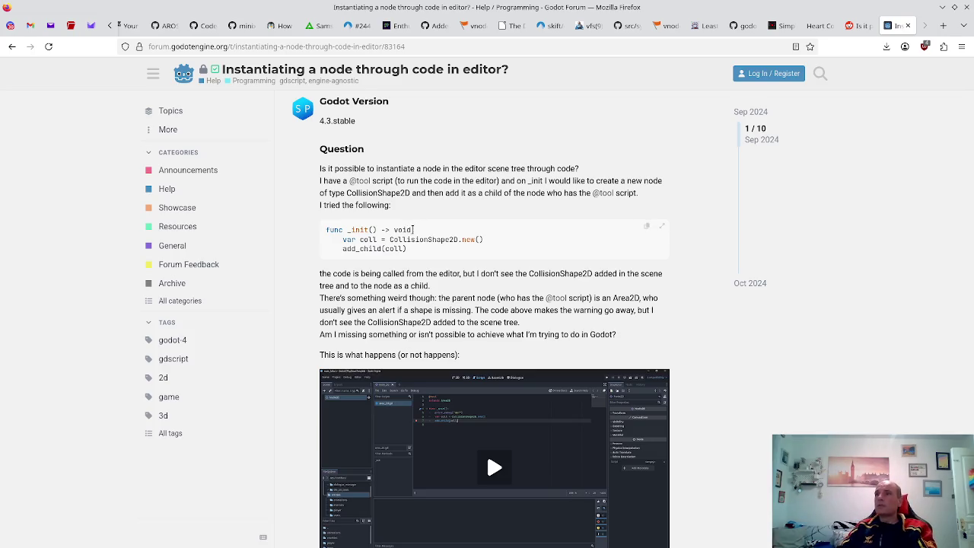
scroll(403, 239, down, 3)
scroll(401, 244, down, 2)
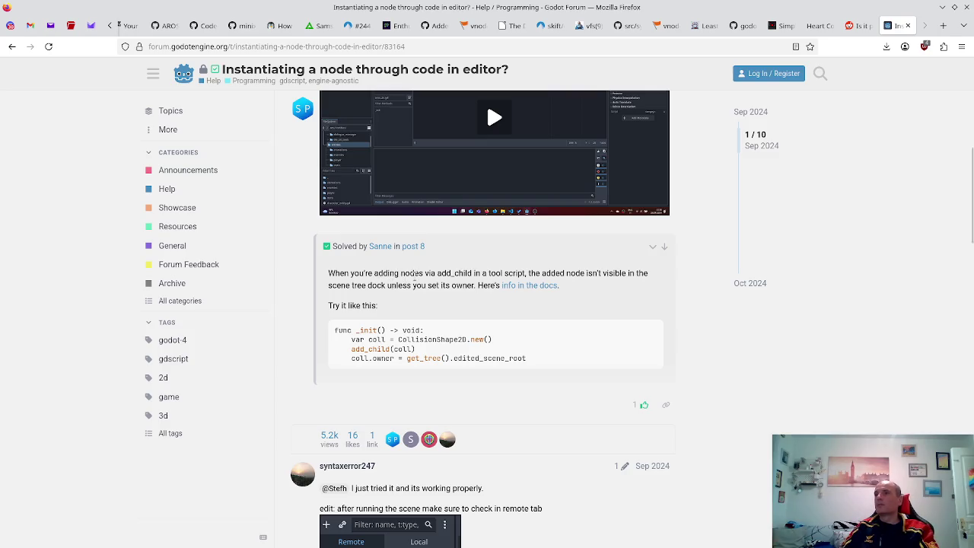
key(alt+Tab)
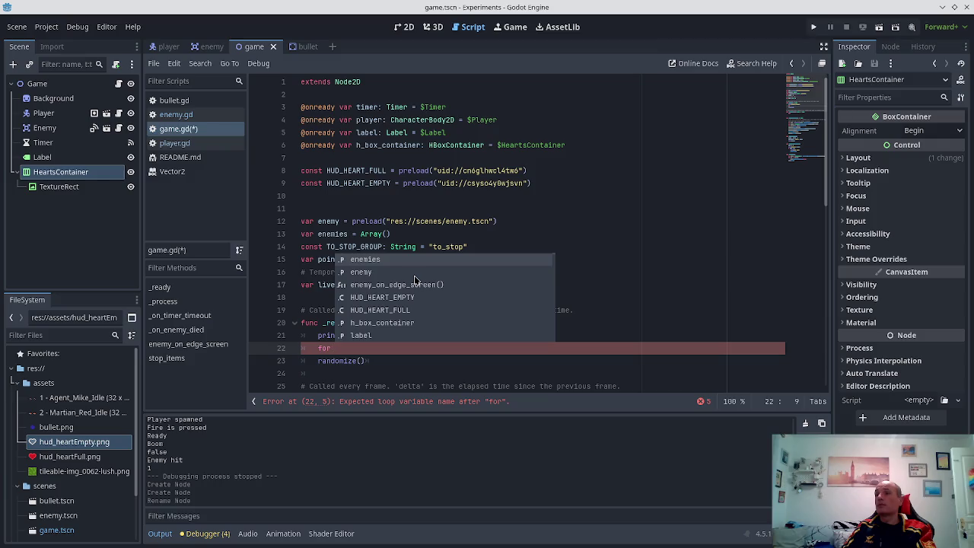
- Search 'for loop gdscript' in a new Firefox tab
key(alt+Tab)
key(ctrl+t)
text(for loop fd)
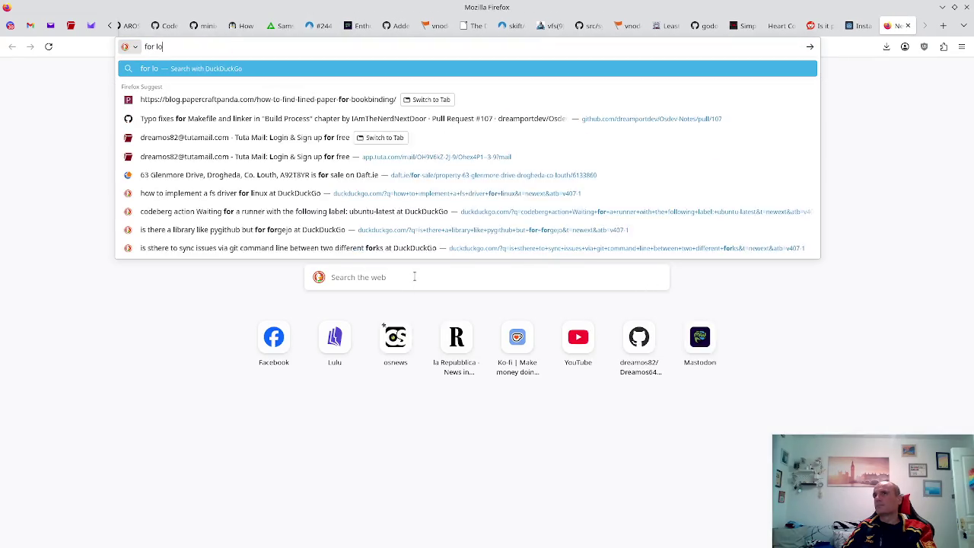
key(BackSpace)
key(BackSpace)
text(gdscript)
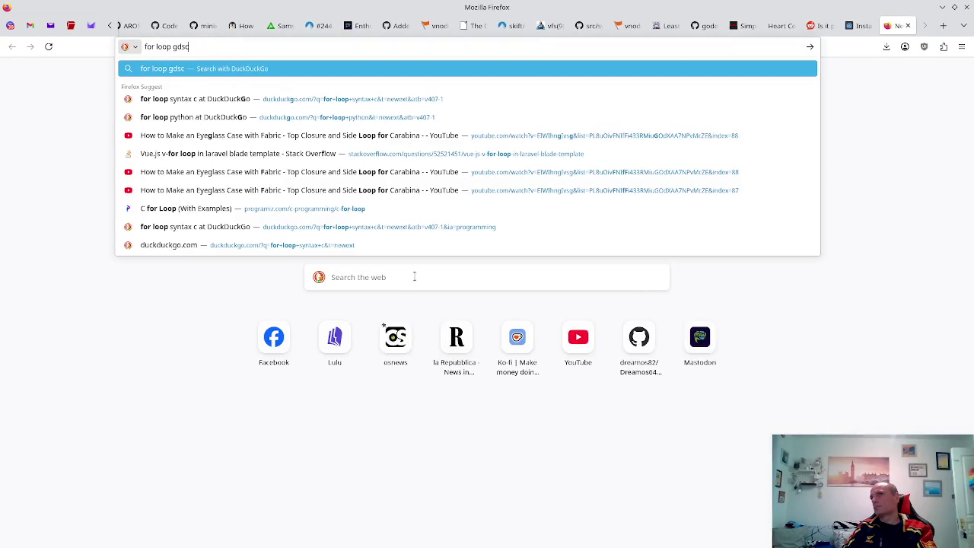
key(Return)
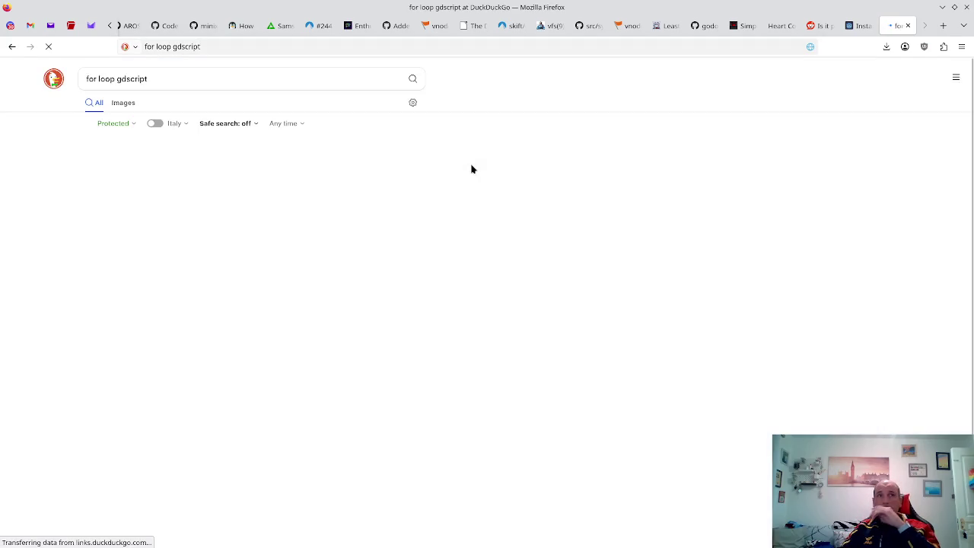
- Read the for-loop examples in gdscript.com's Looping tutorial before returning to Godot
click(135, 168)
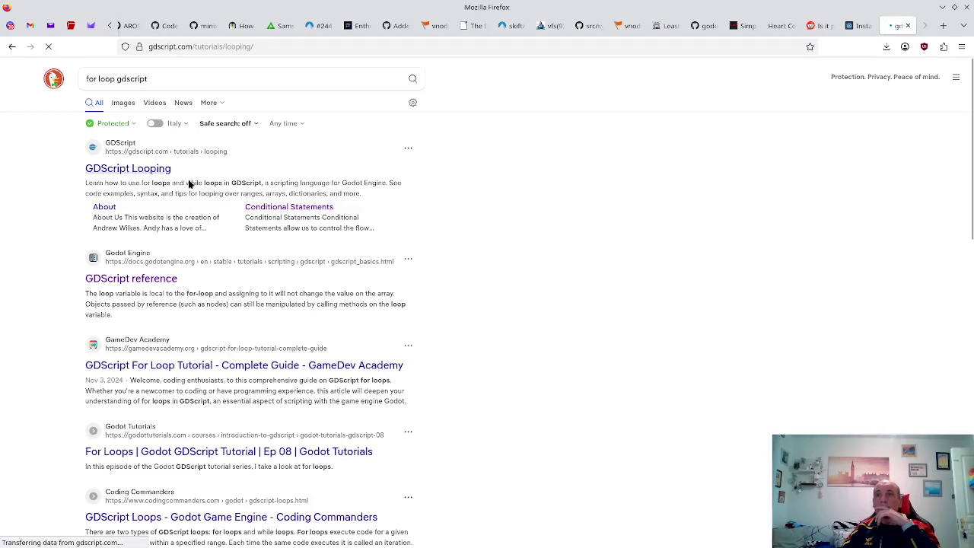
scroll(426, 168, down, 5)
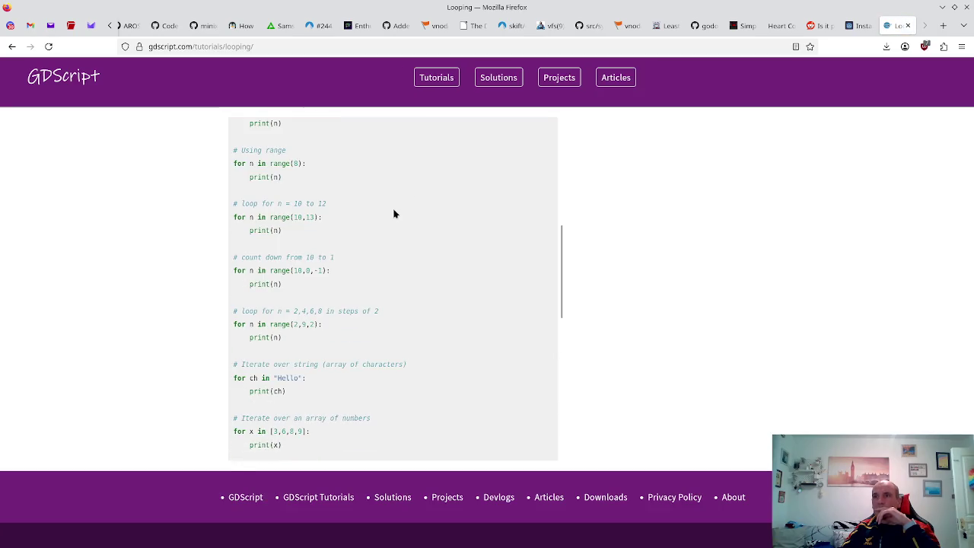
scroll(389, 220, up, 2)
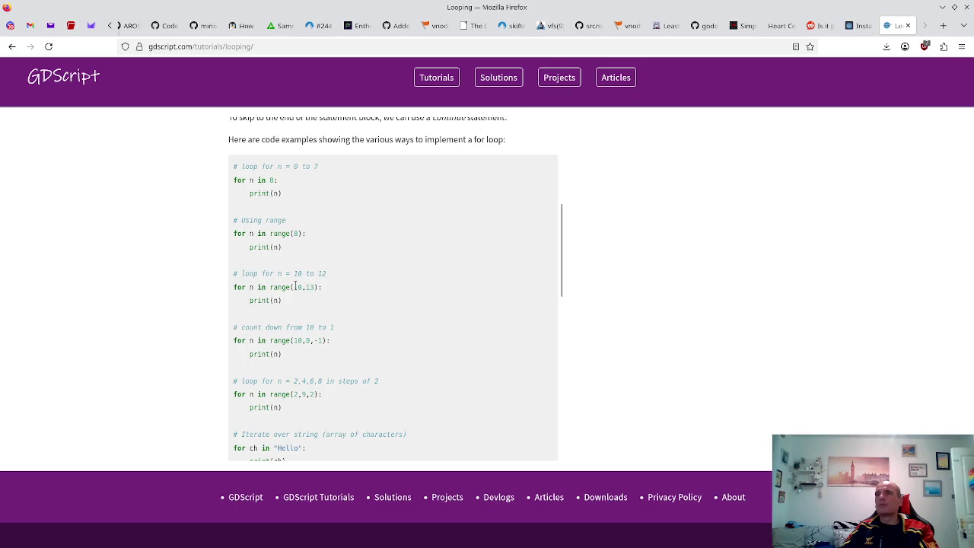
key(alt+Tab)
key(alt+Tab)
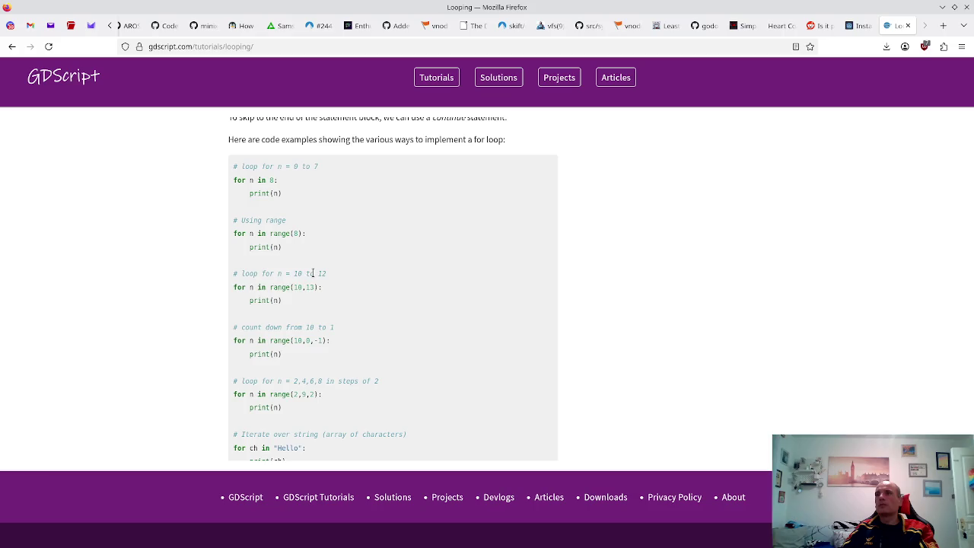
key(alt+Tab)
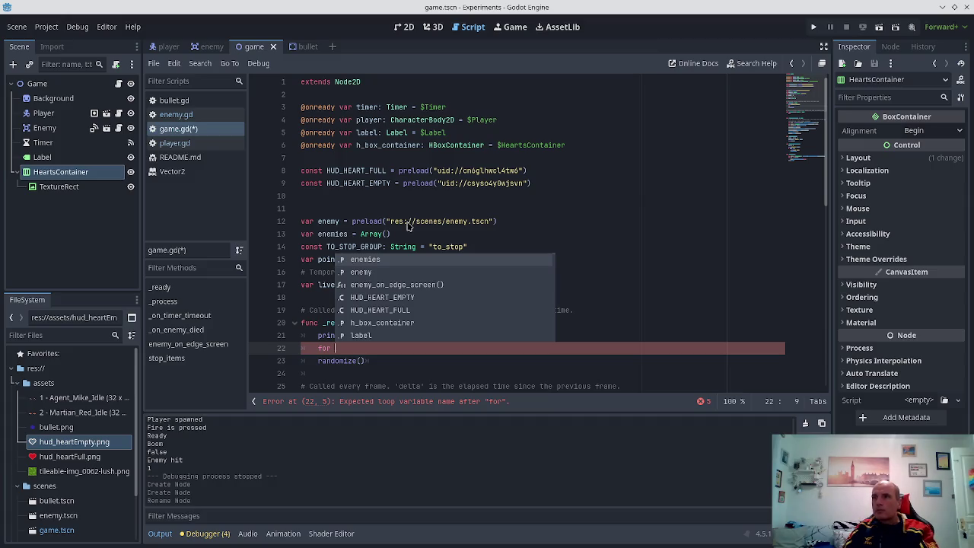
- Complete line 22 as 'for i in lives:' and start its indented body
text(i in)
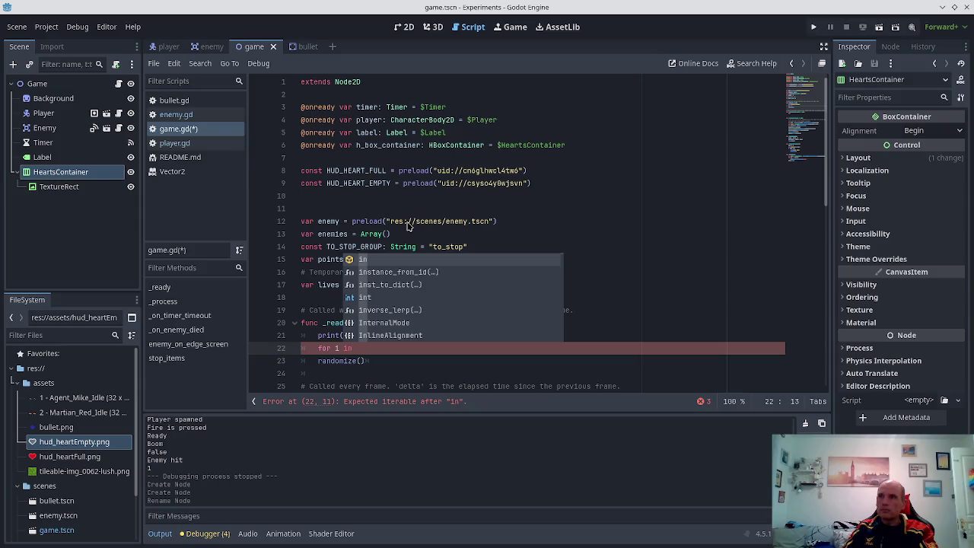
text( points:)
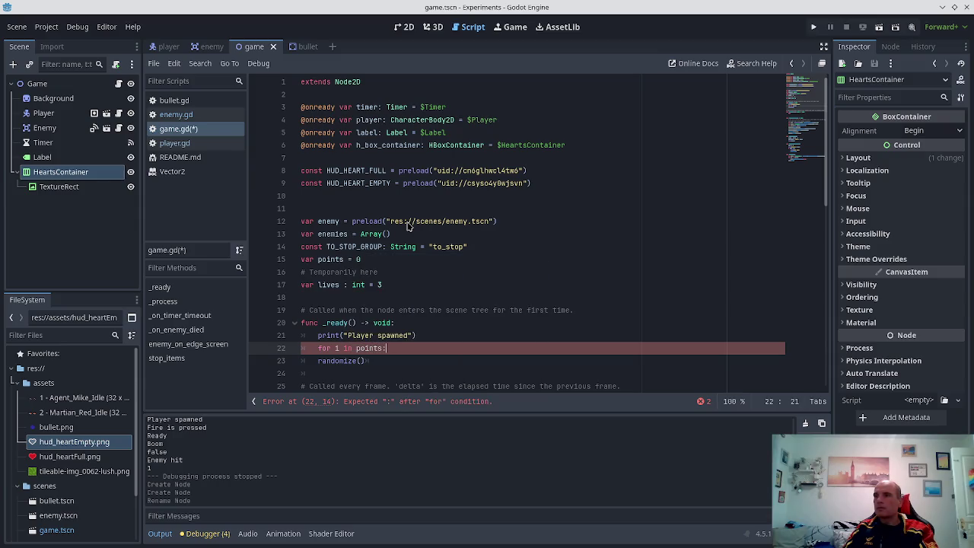
key(BackSpace)
text(live)
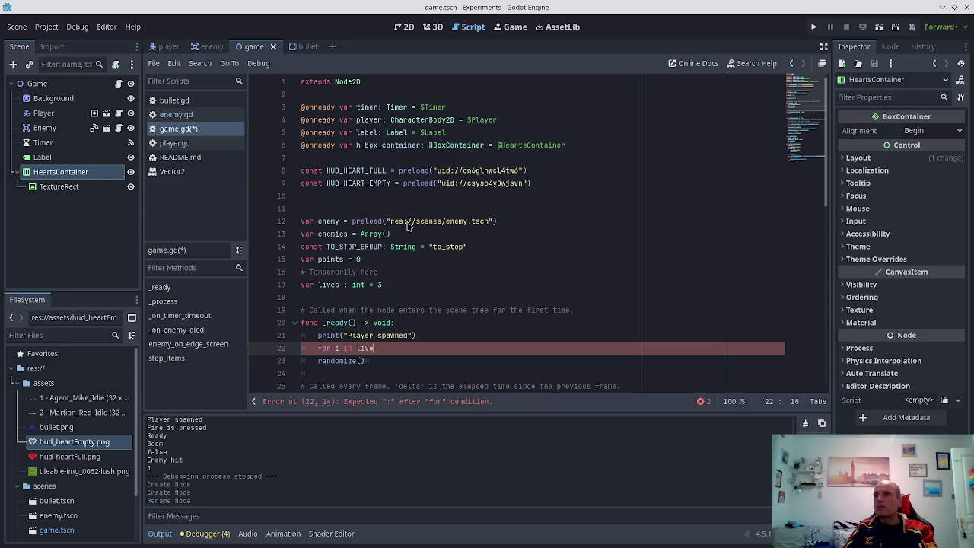
text(s:)
key(Return)
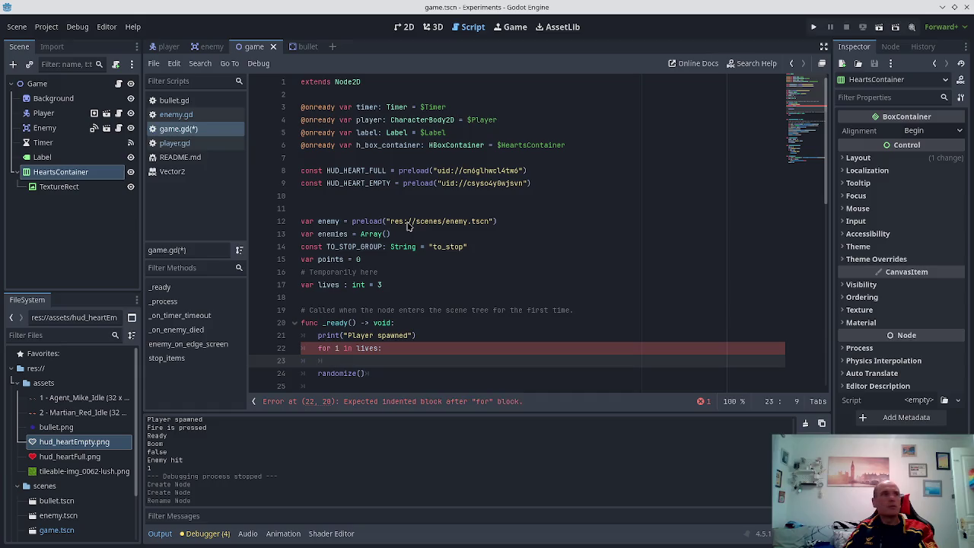
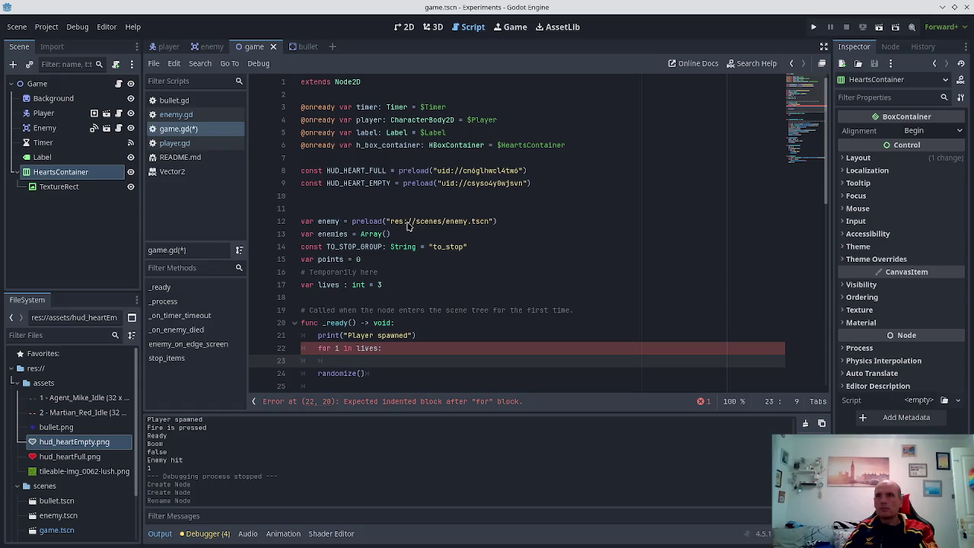
- Add 'var textRect = TextureRect.new()' inside the _ready lives loop and save
key(alt+Tab)
key(alt+Tab)
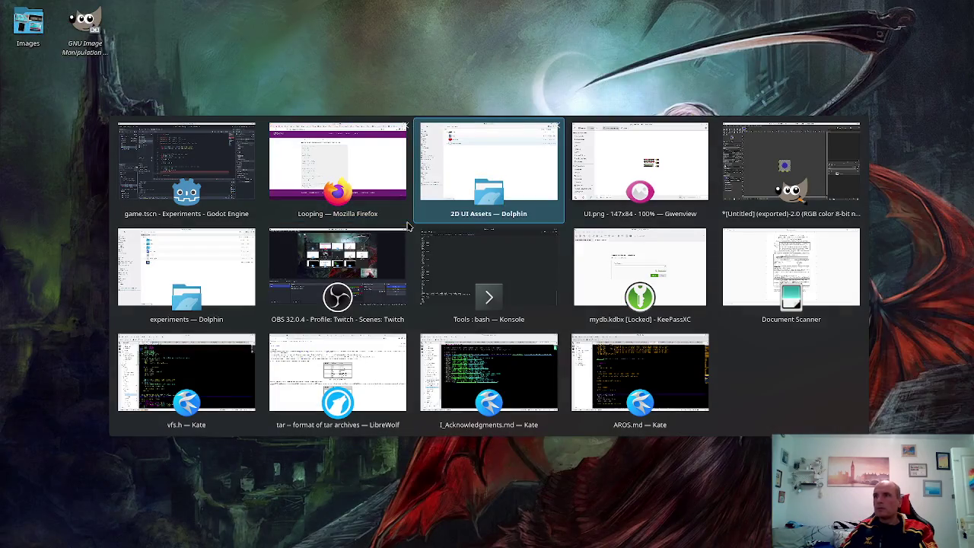
key(Escape)
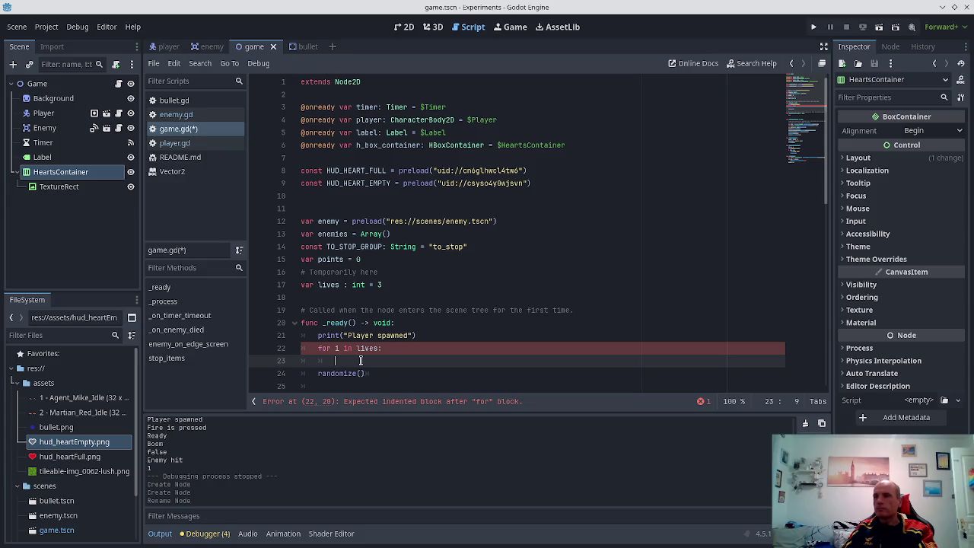
text(var textR)
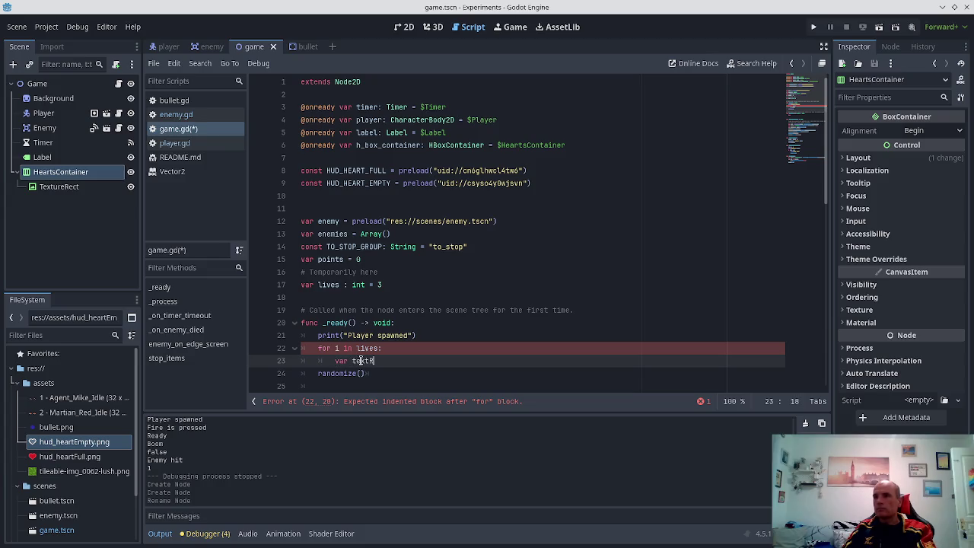
text(ect = new)
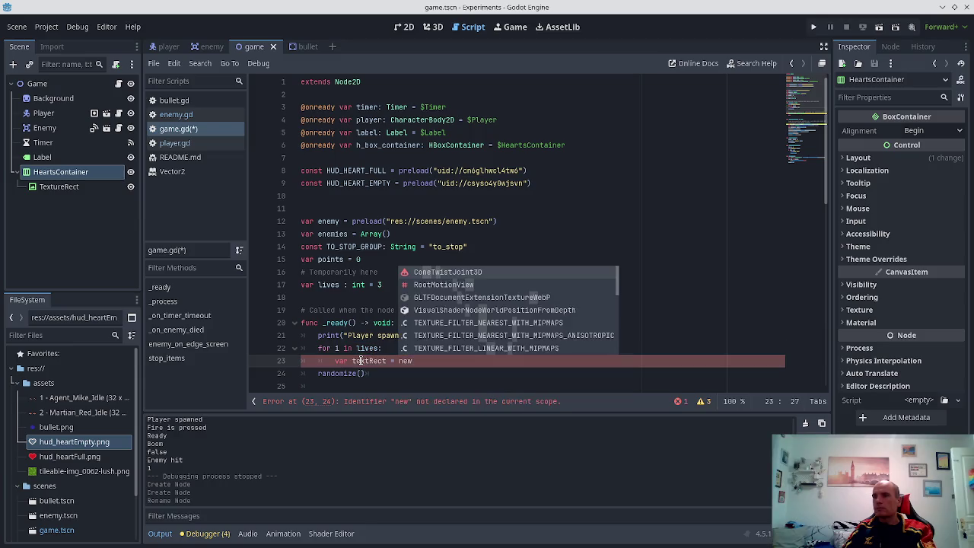
key(BackSpace)
key(BackSpace)
key(BackSpace)
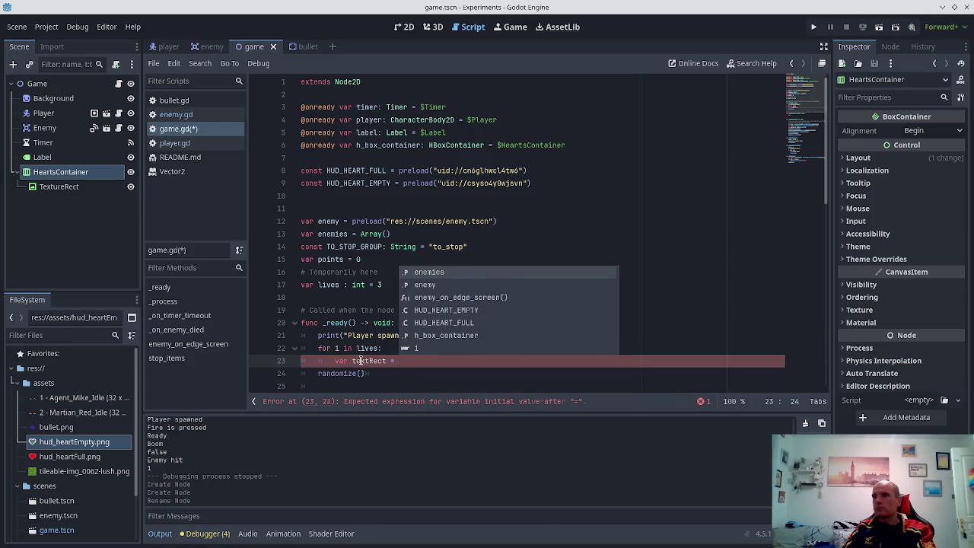
text(Text)
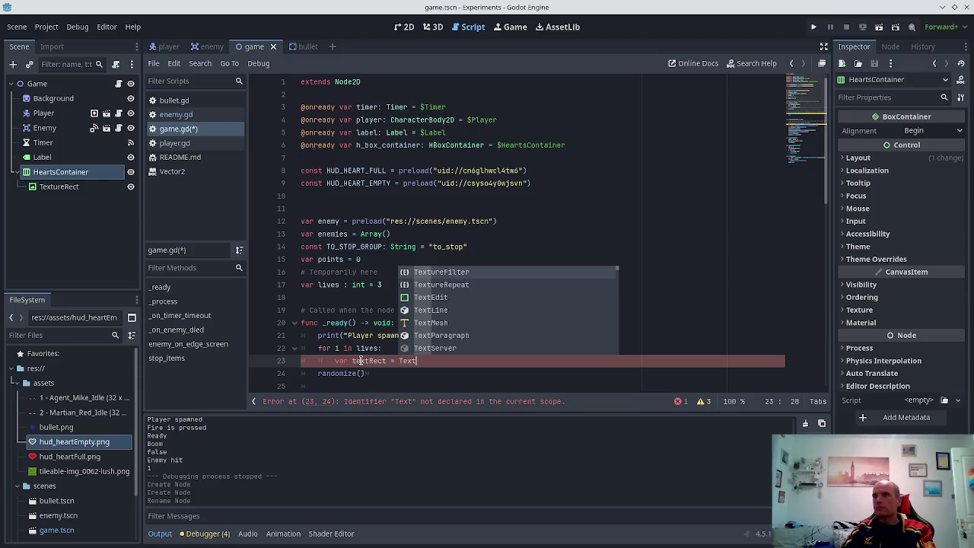
text(ureR)
key(Return)
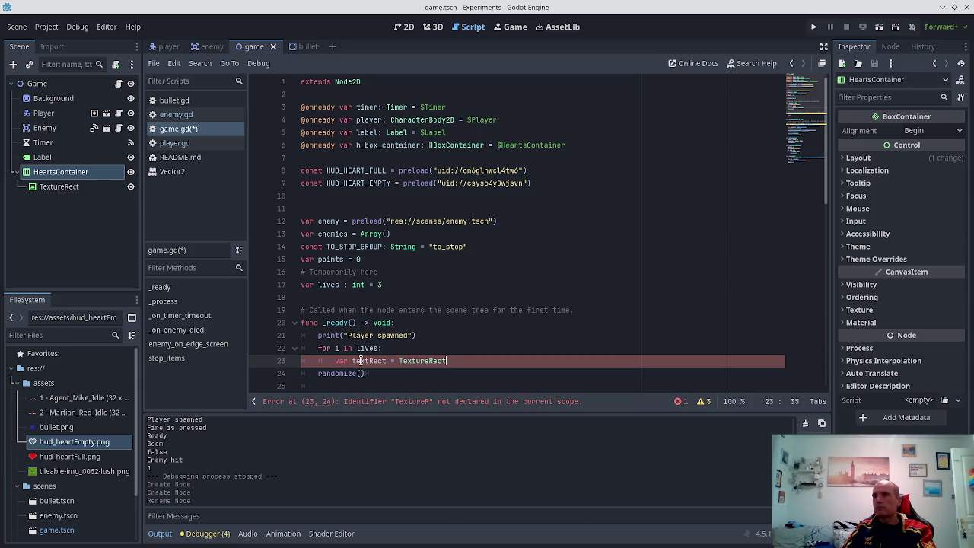
text(.new)
key(Return)
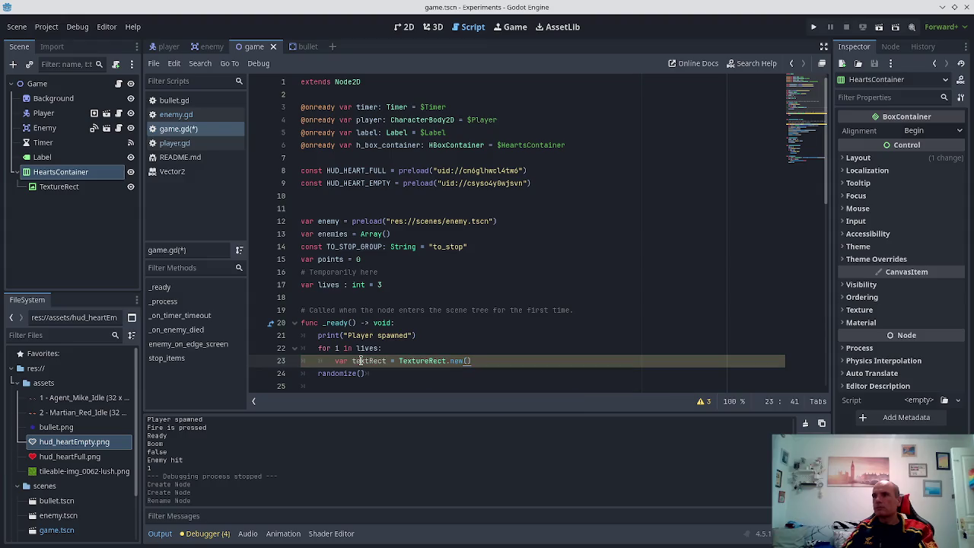
key(ctrl+s)
key(Return)
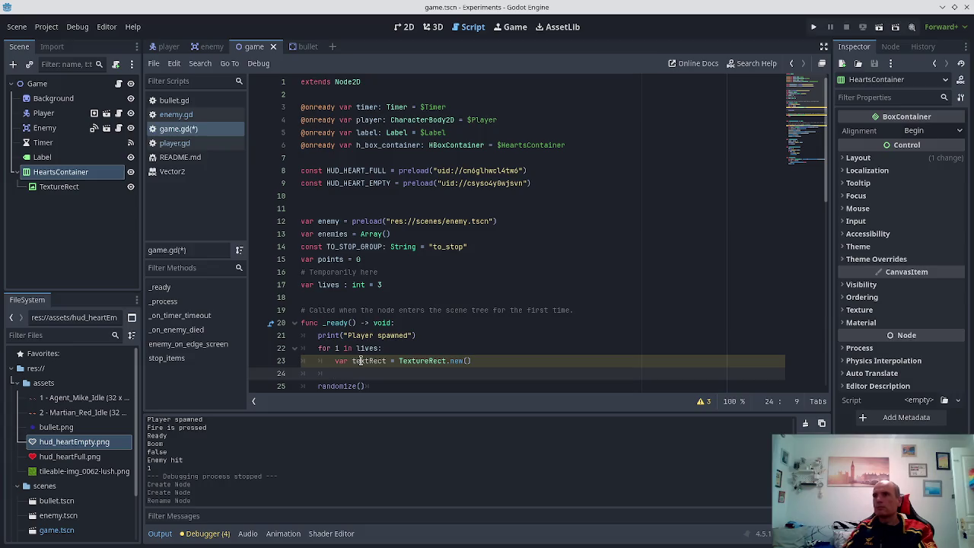
- Rename the h_box_container variable to hearts_container and save the script
click(366, 144)
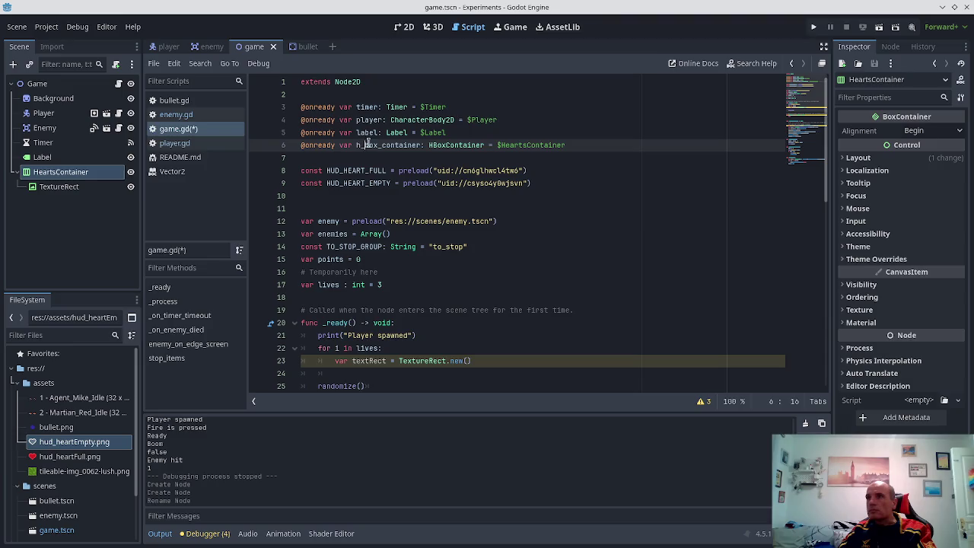
double_click(366, 145)
text(hearts_)
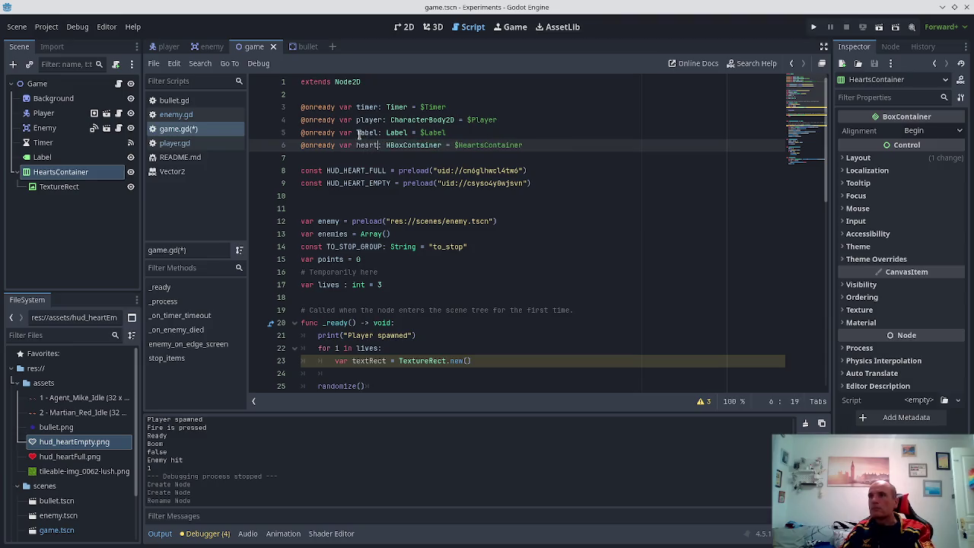
text(container)
key(ctrl+s)
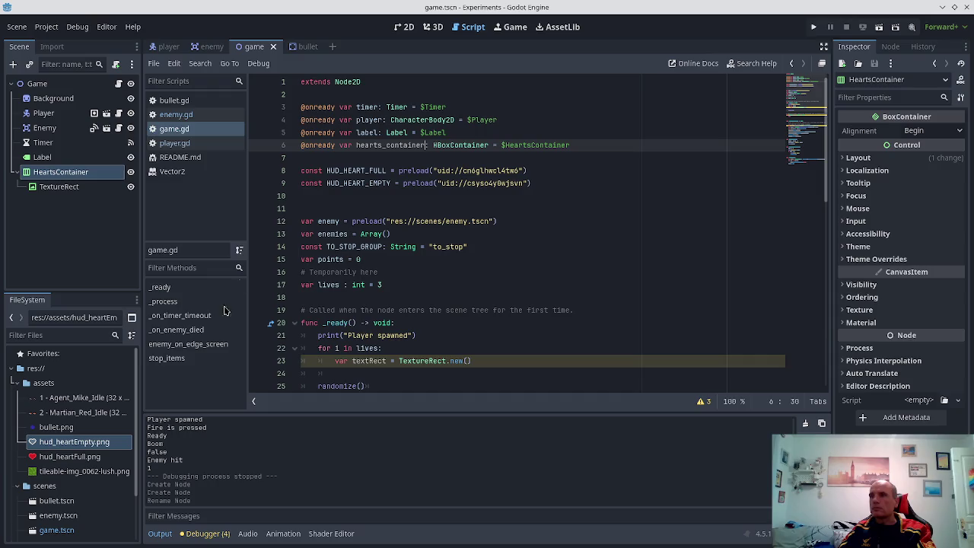
- Add 'hearts_container.add_child(textRect)' to the loop body and save
click(346, 370)
text(hear)
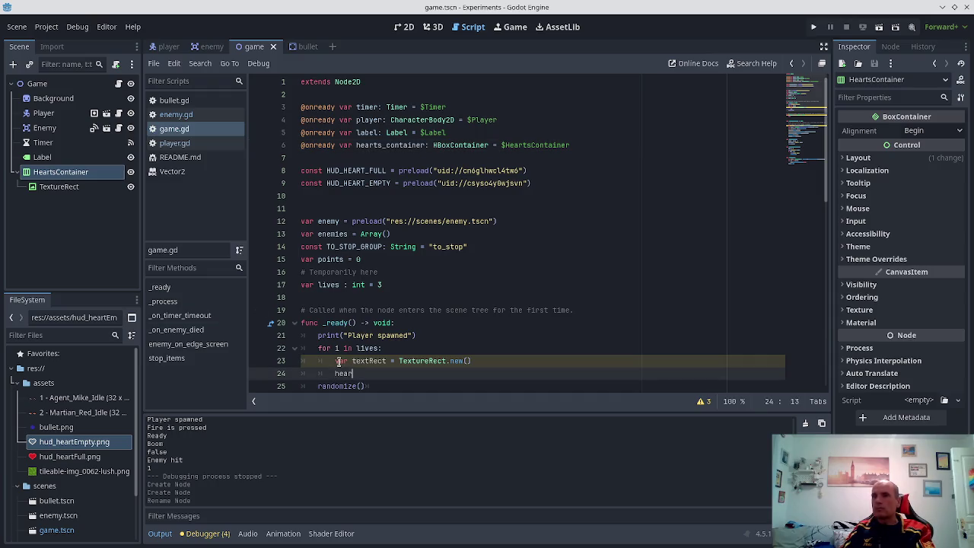
text(ts)
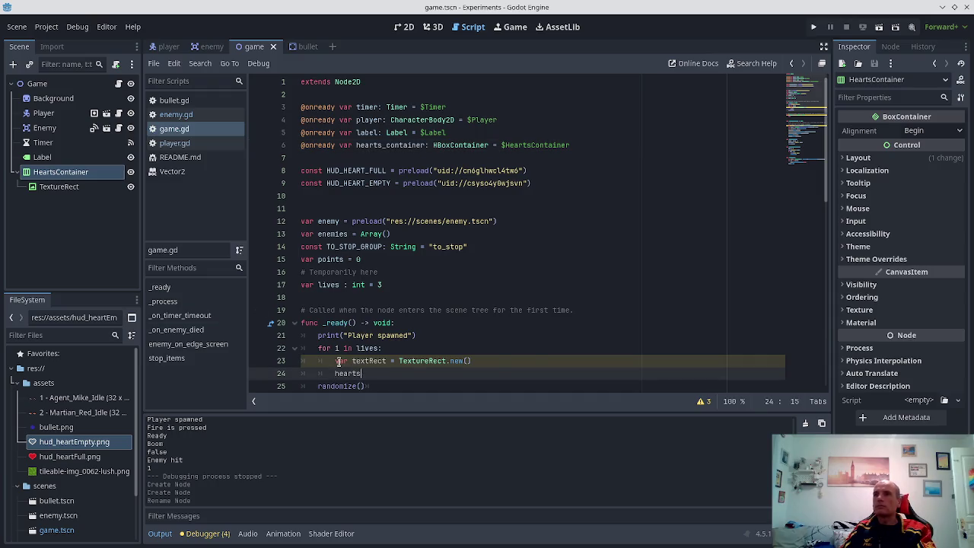
text(__contain)
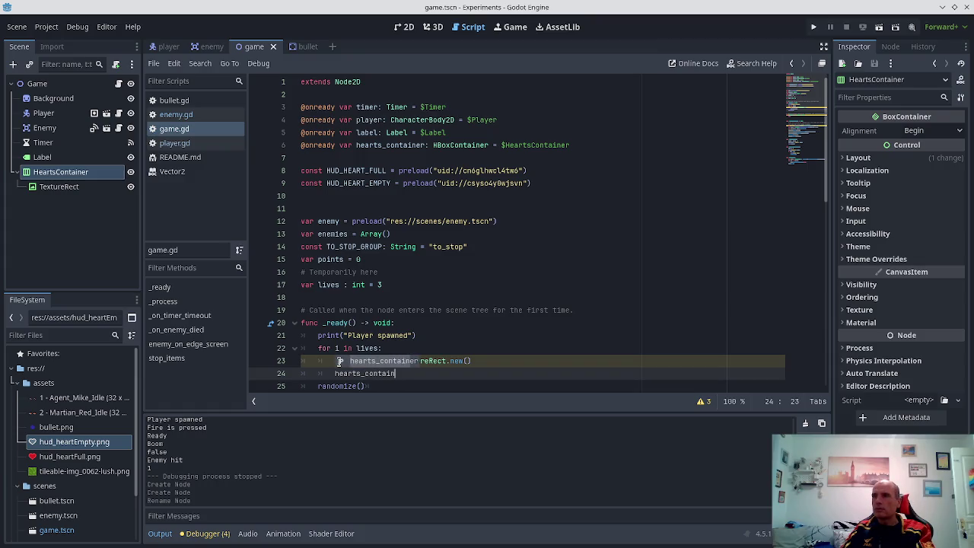
key(Return)
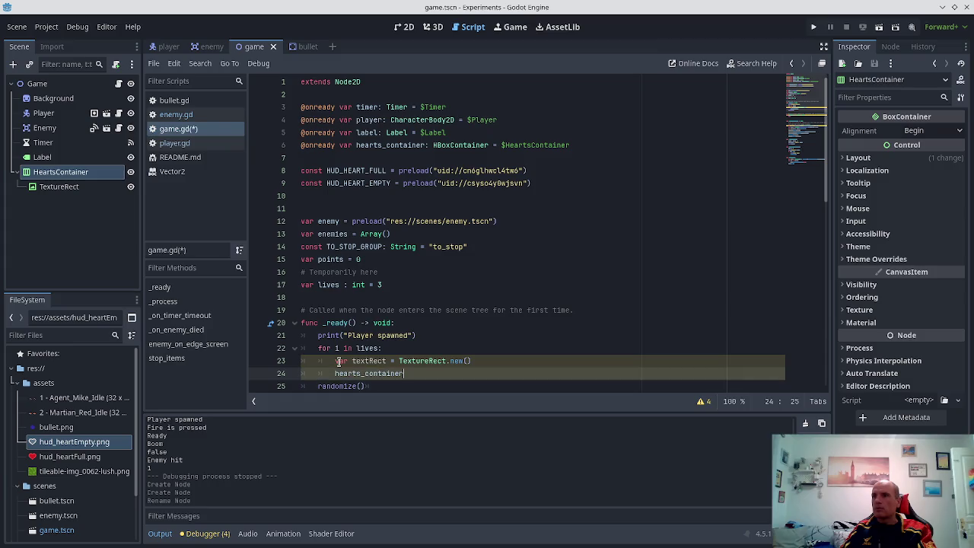
text(.add)
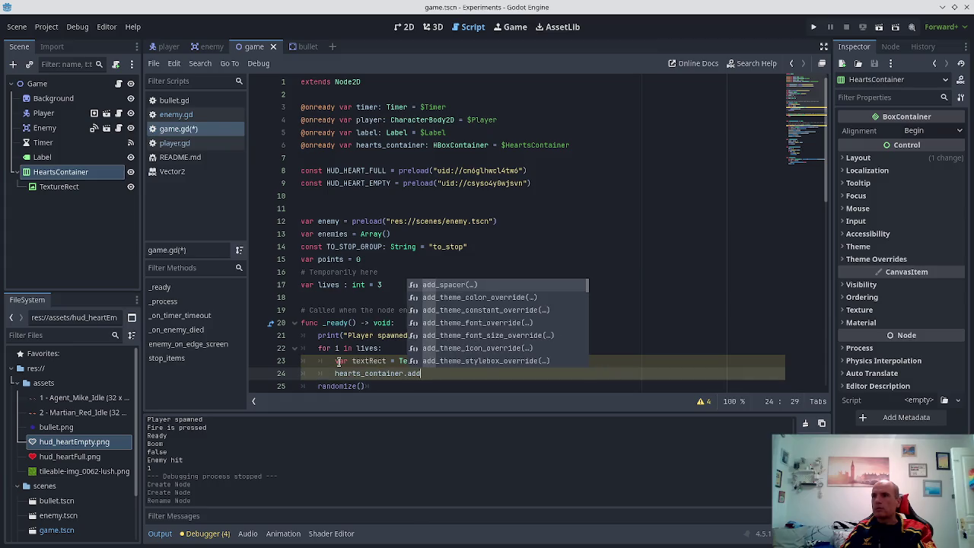
text(_chi)
key(Return)
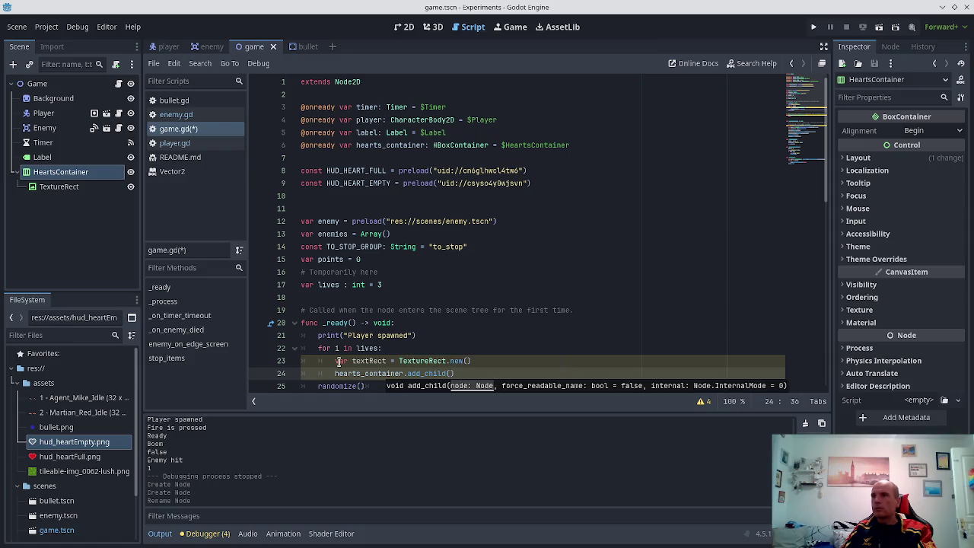
text(text)
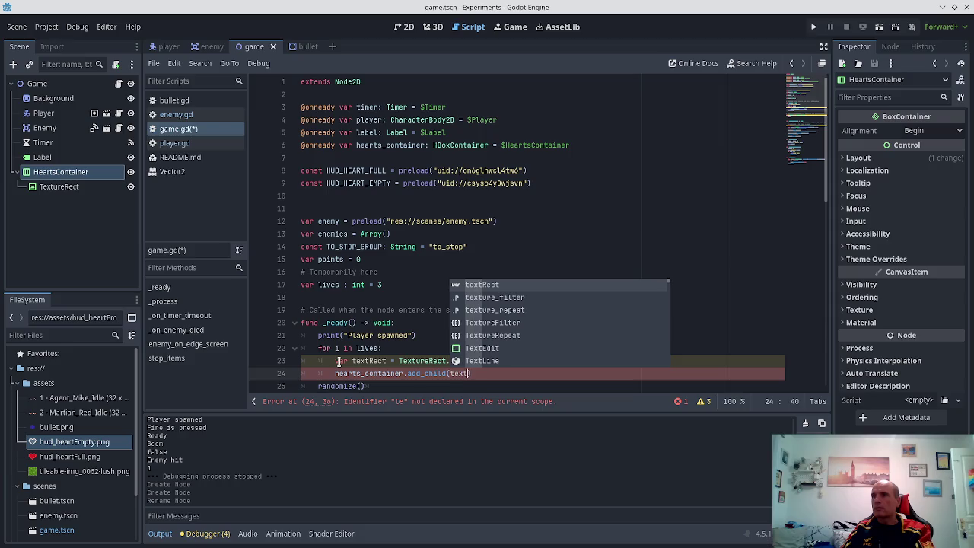
key(Return)
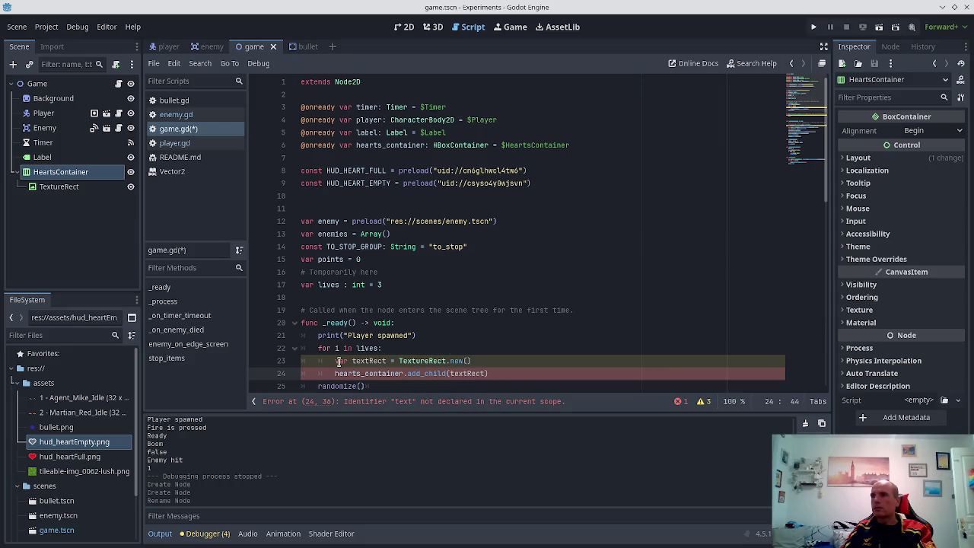
key(End)
key(ctrl+s)
key(Right)
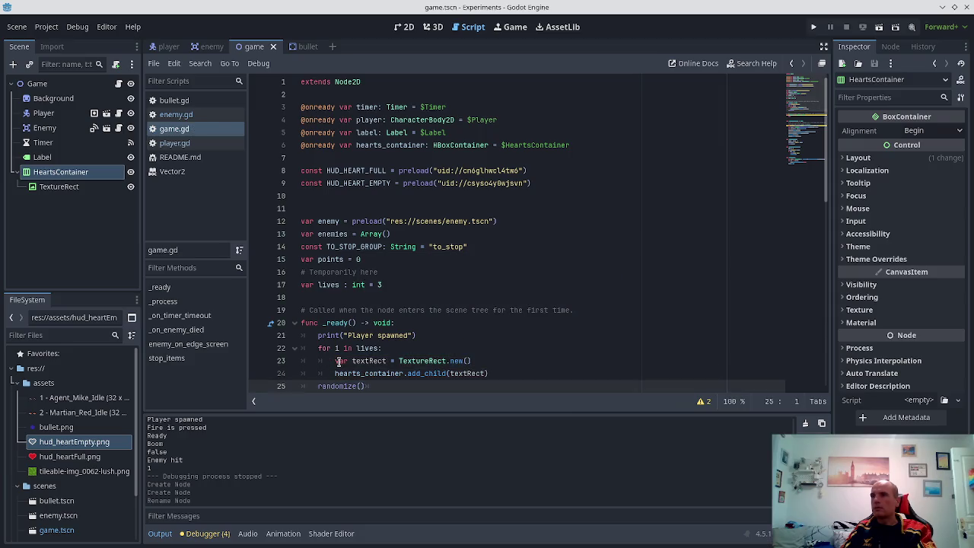
- Read the browser forum thread on instantiating nodes in code
key(alt+Tab)
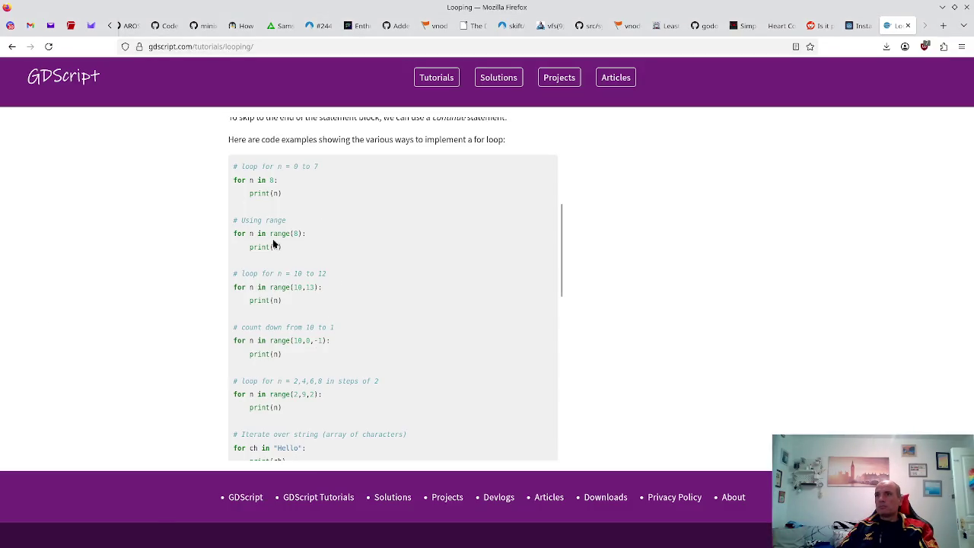
click(858, 25)
scroll(447, 342, down, 2)
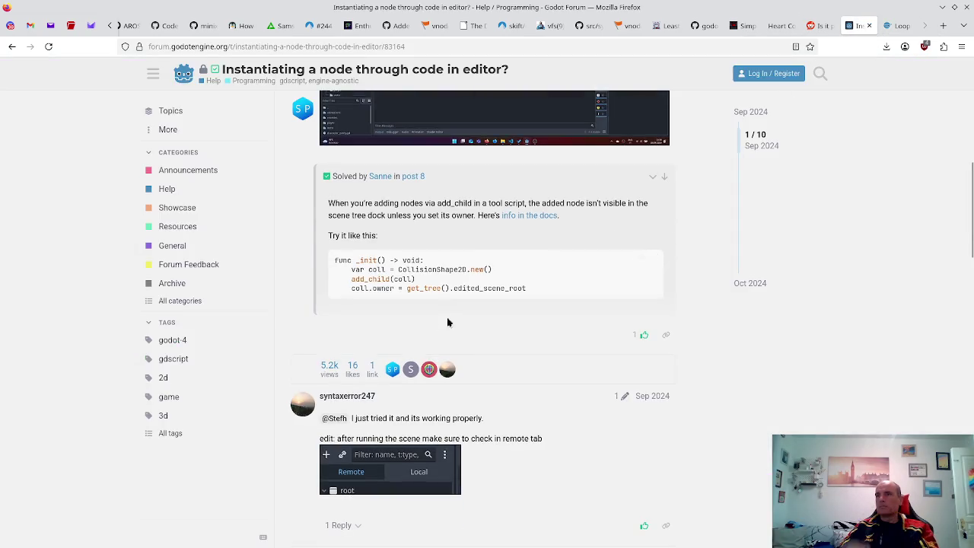
key(alt+Tab)
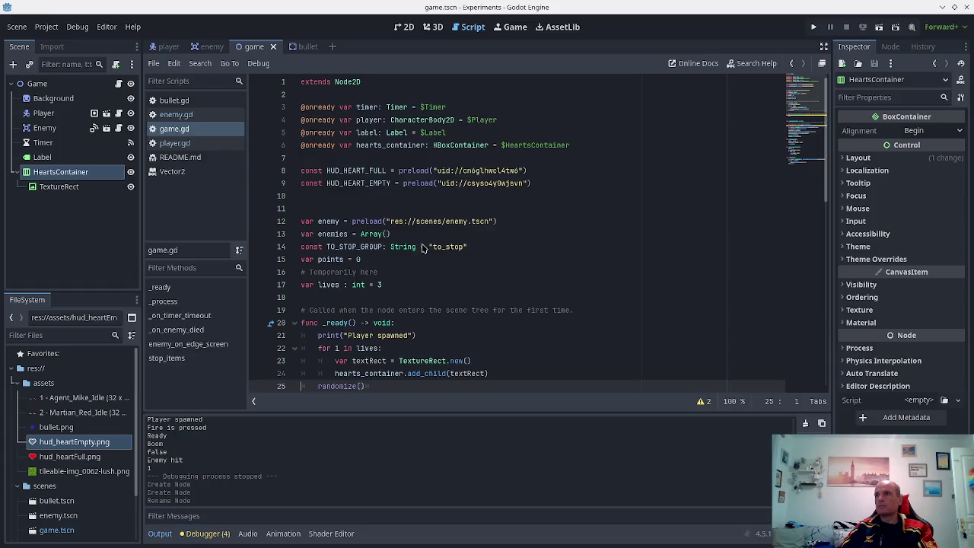
- Add 'textRect.texture = HUD_HEART_FULL' after the TextureRect creation, save, and run the game
key(Up)
key(Up)
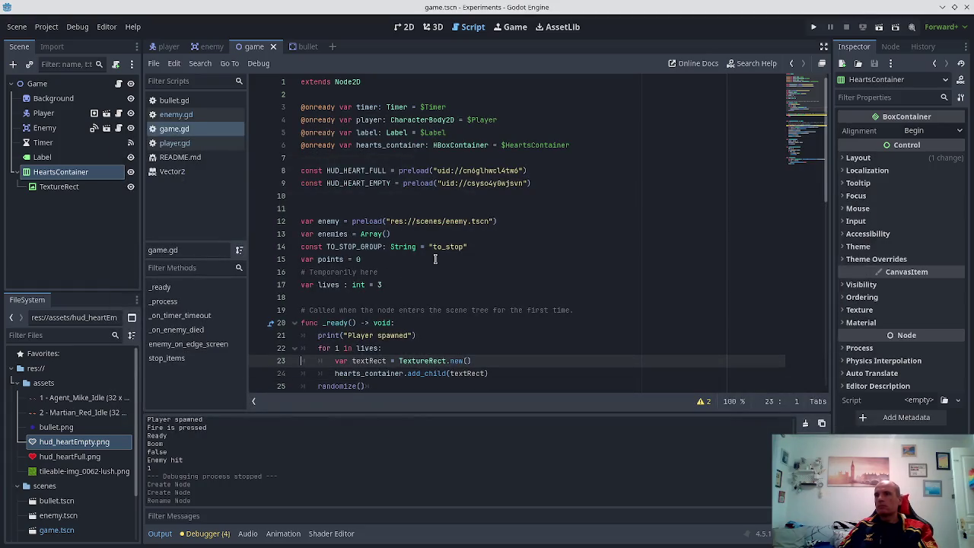
click(87, 187)
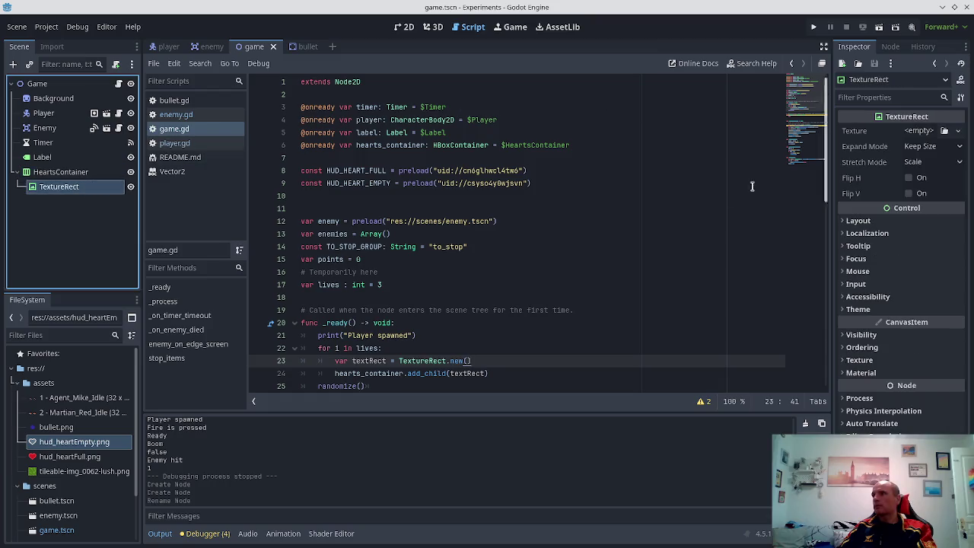
click(480, 332)
click(482, 360)
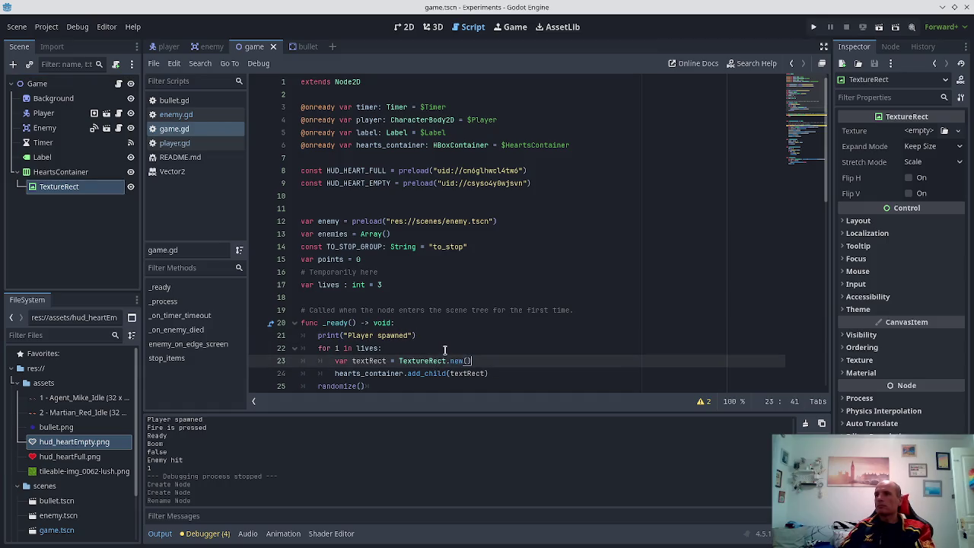
key(Return)
text(textRect.te)
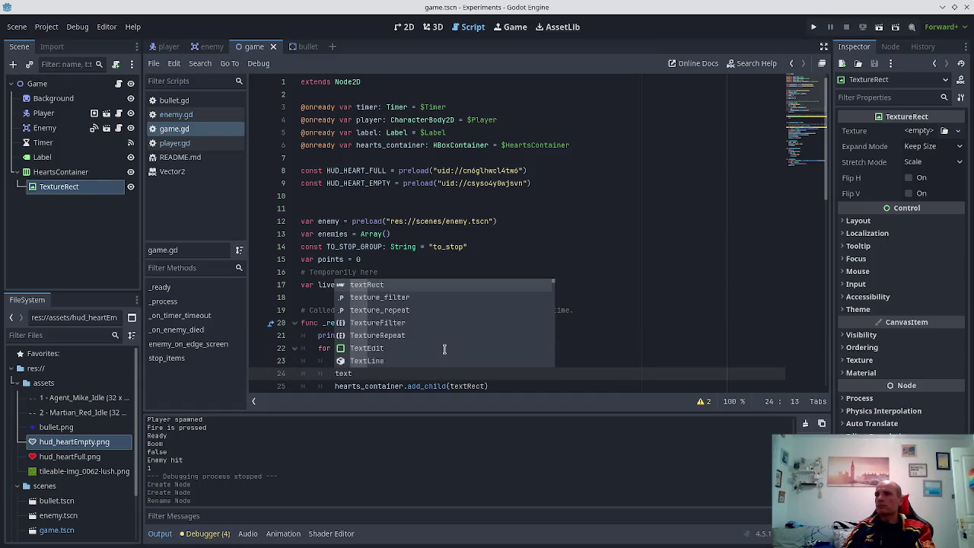
key(Return)
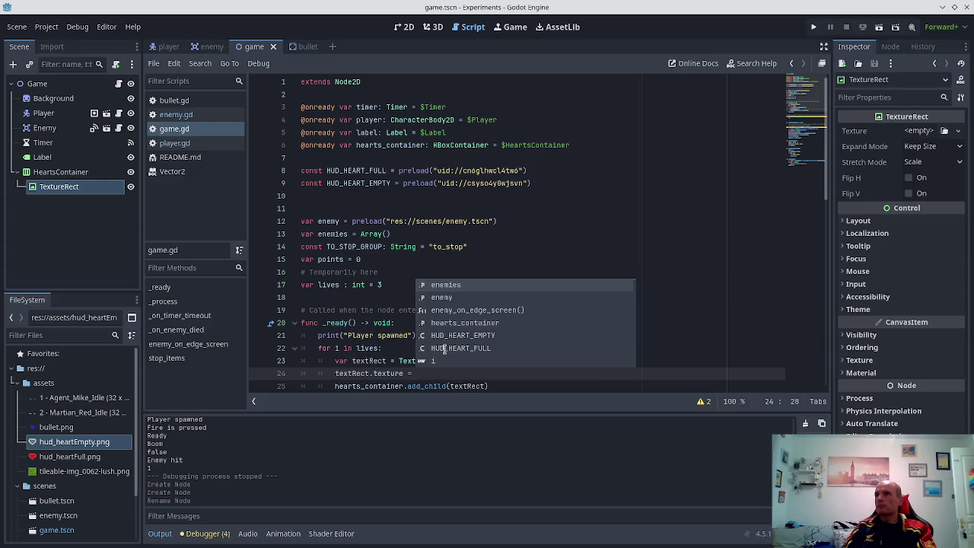
text(HUD)
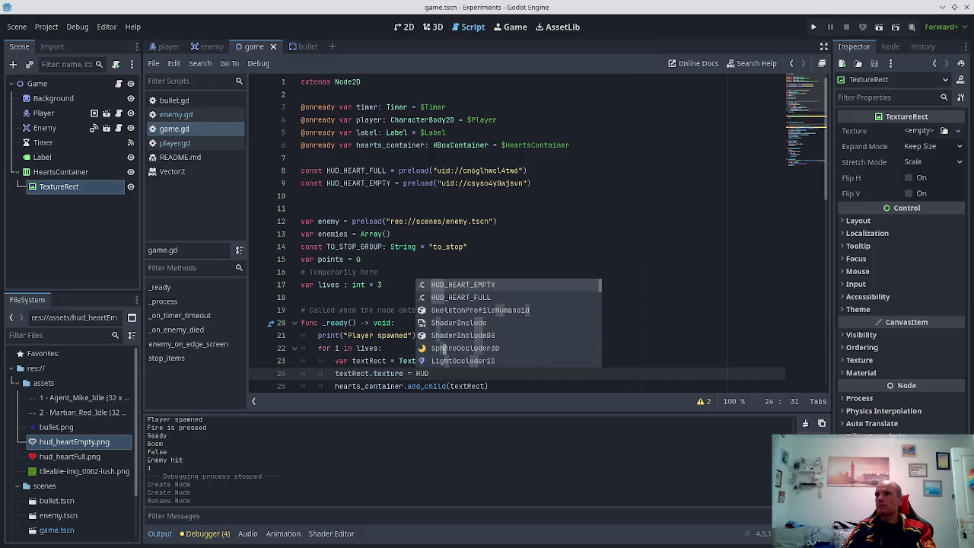
key(Down)
key(Return)
key(ctrl+s)
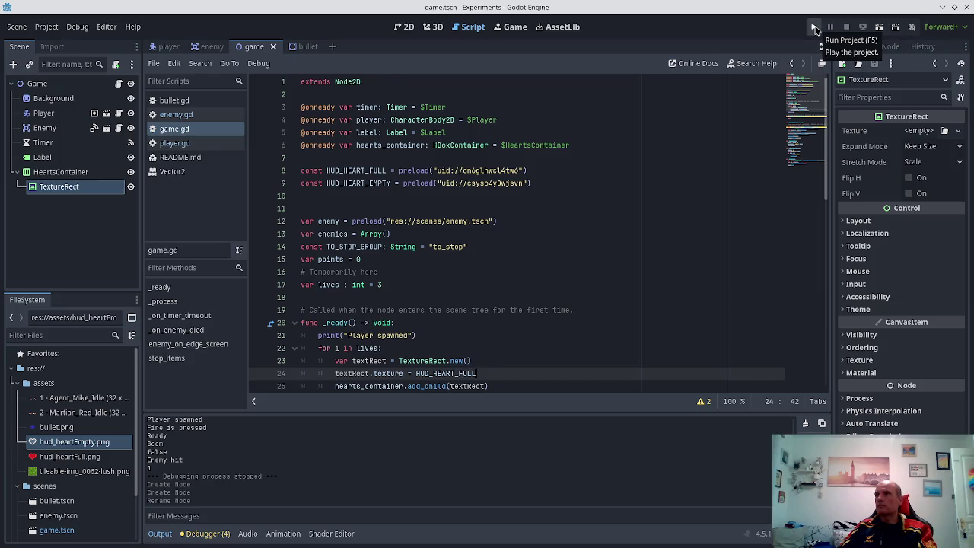
click(814, 29)
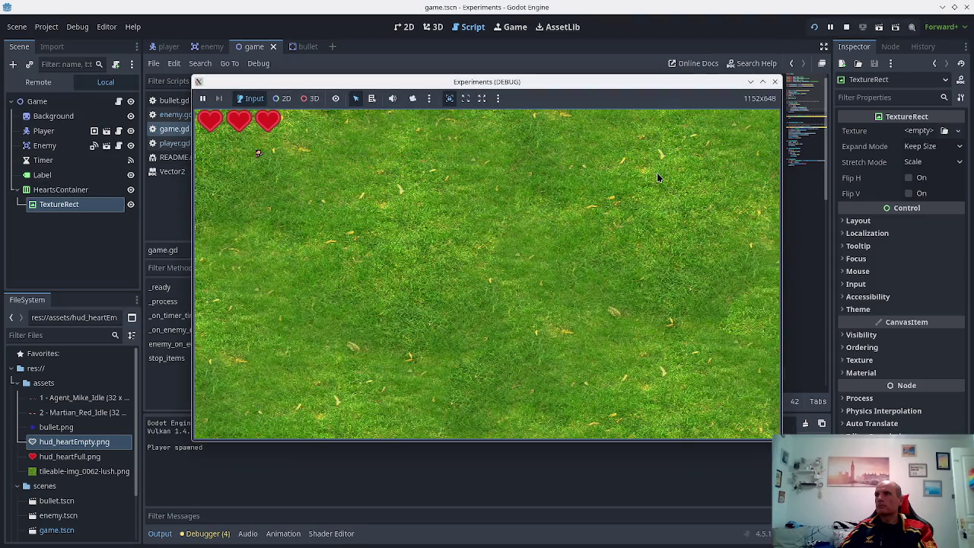
- Stop the test run showing three hearts and open the player scene
click(775, 81)
click(169, 48)
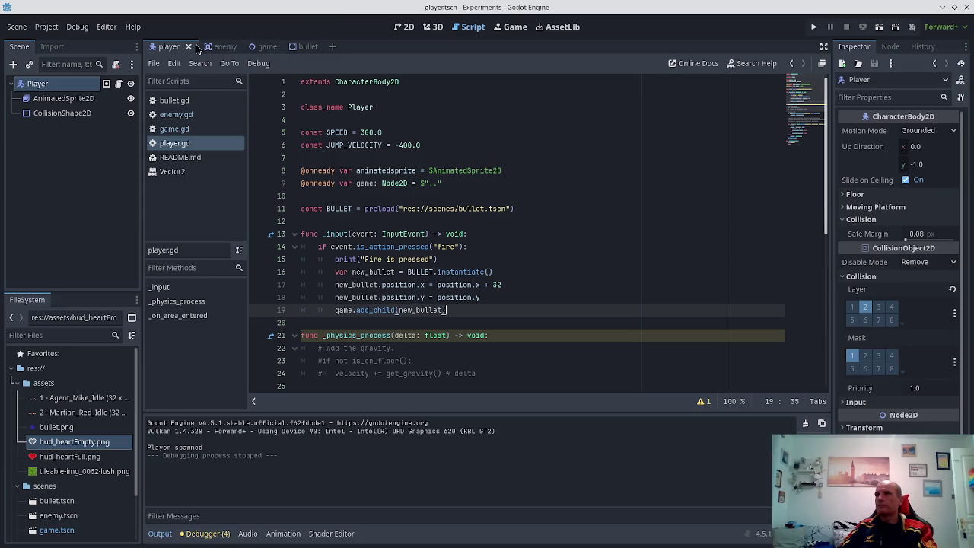
- In the game scene's 2D view, drag HeartsContainer to the grass's top-right edge
click(403, 28)
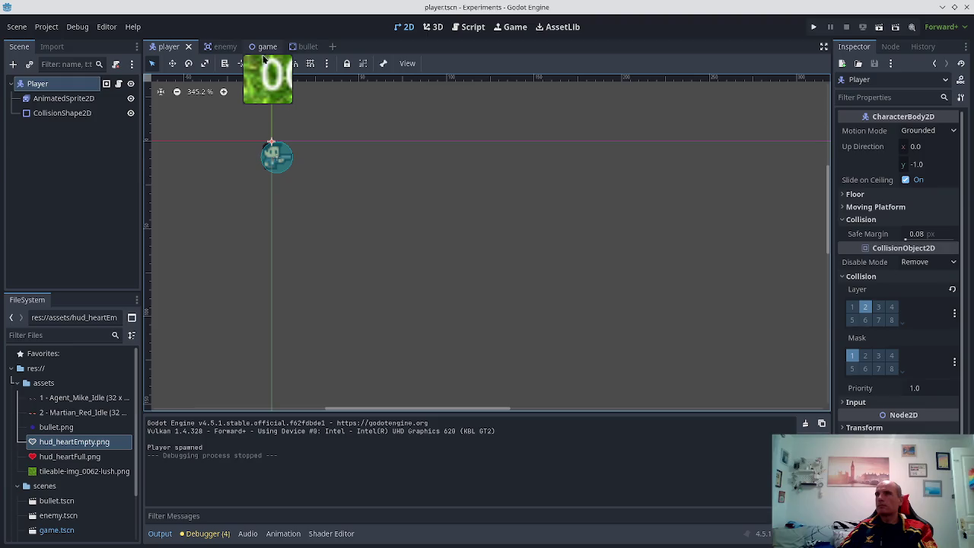
click(263, 48)
scroll(215, 128, down, 2)
scroll(421, 164, down, 5)
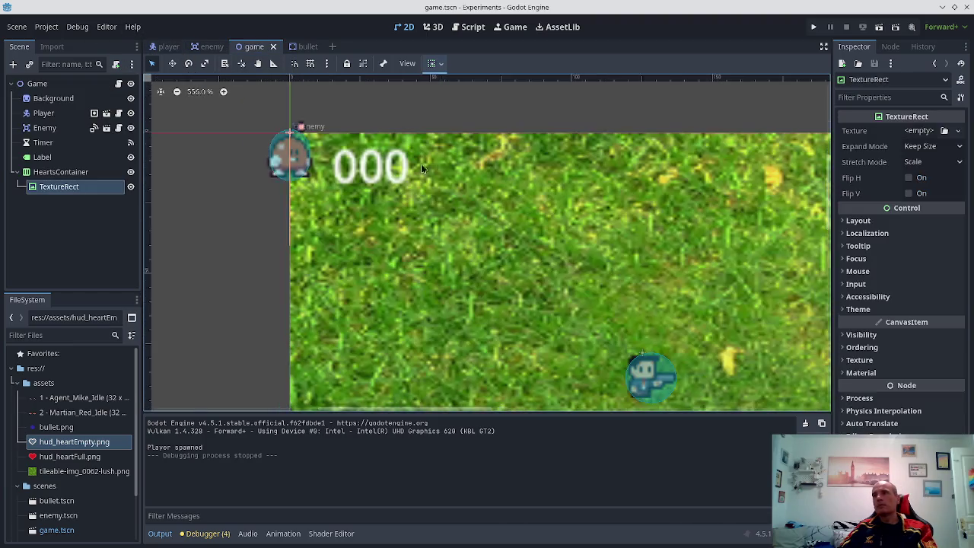
click(97, 172)
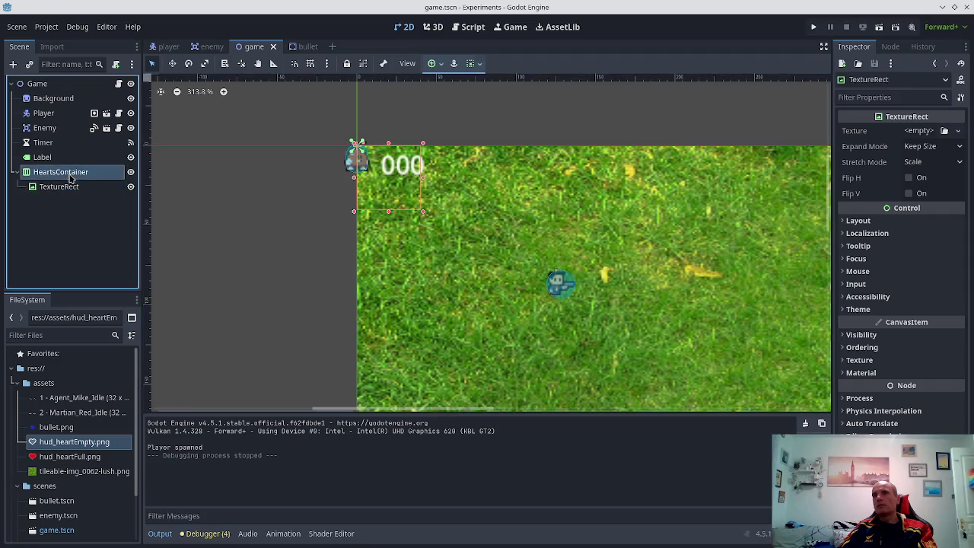
mouse_move(451, 175)
mouse_down()
mouse_move(631, 200)
mouse_move(742, 172)
mouse_up()
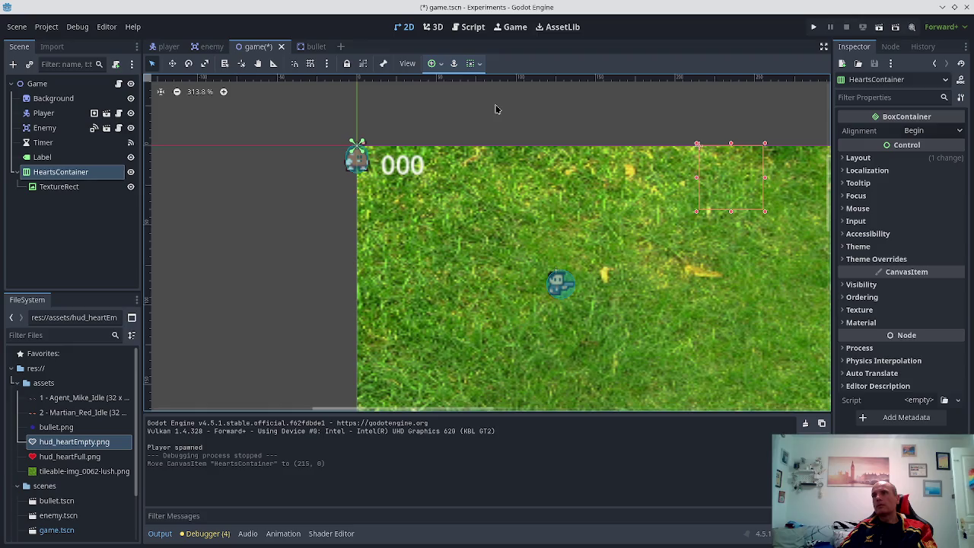
scroll(496, 109, right, 5)
scroll(804, 119, down, 2)
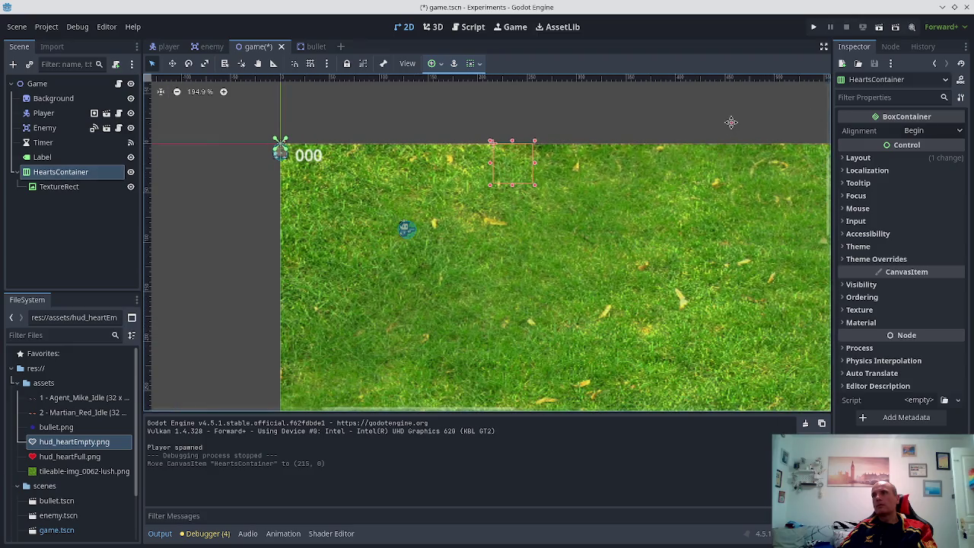
drag(730, 122, 453, 142)
mouse_move(232, 187)
mouse_down()
mouse_move(563, 207)
mouse_move(641, 186)
mouse_up()
scroll(507, 150, down, 3)
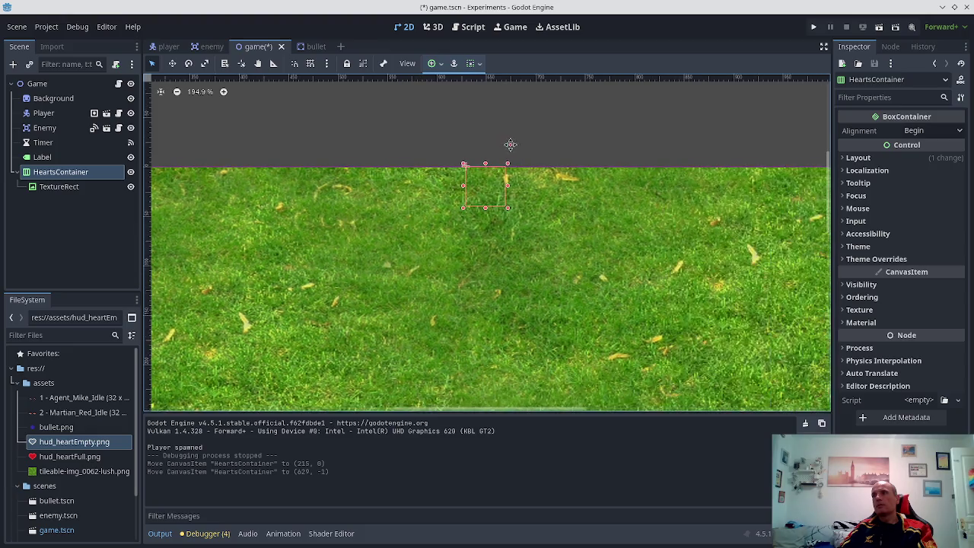
drag(617, 119, 483, 139)
scroll(391, 182, down, 1)
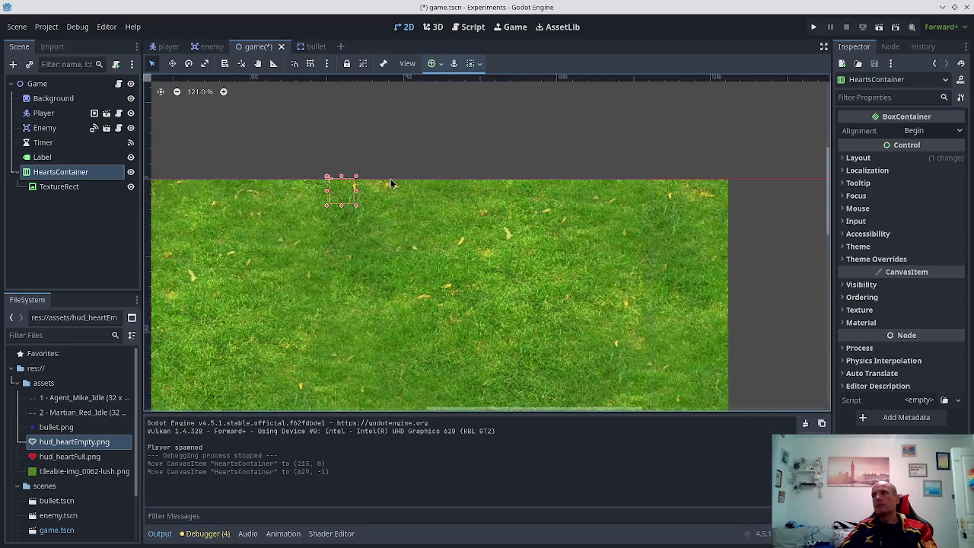
mouse_move(341, 191)
mouse_down()
mouse_move(718, 197)
mouse_move(622, 201)
mouse_move(697, 204)
mouse_up()
- Save the game scene and test-run it to check the hearts position
key(ctrl+s)
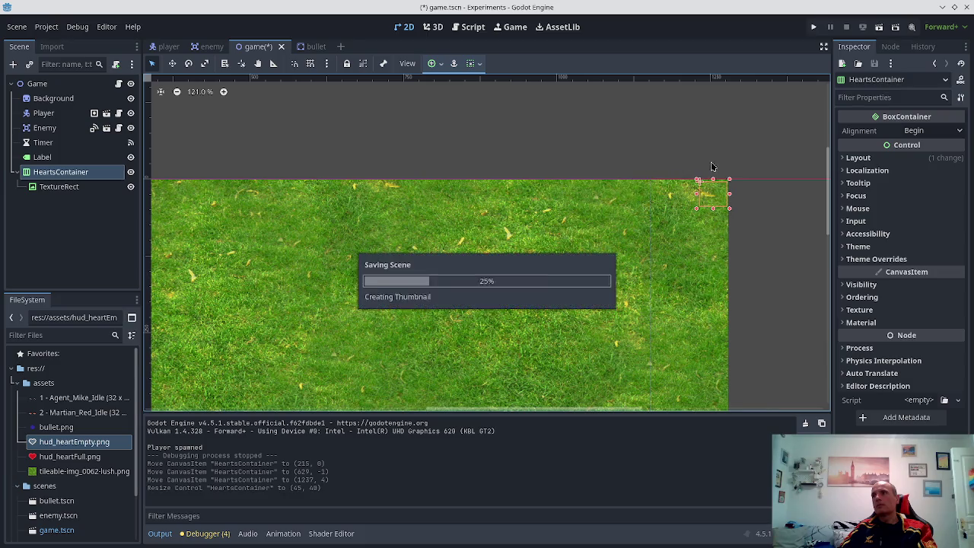
click(812, 28)
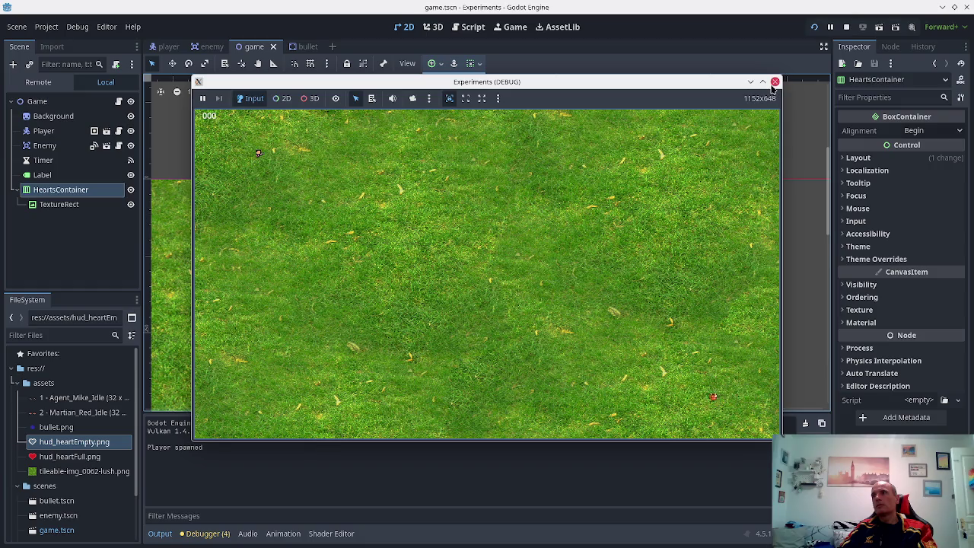
click(775, 82)
scroll(677, 190, down, 2)
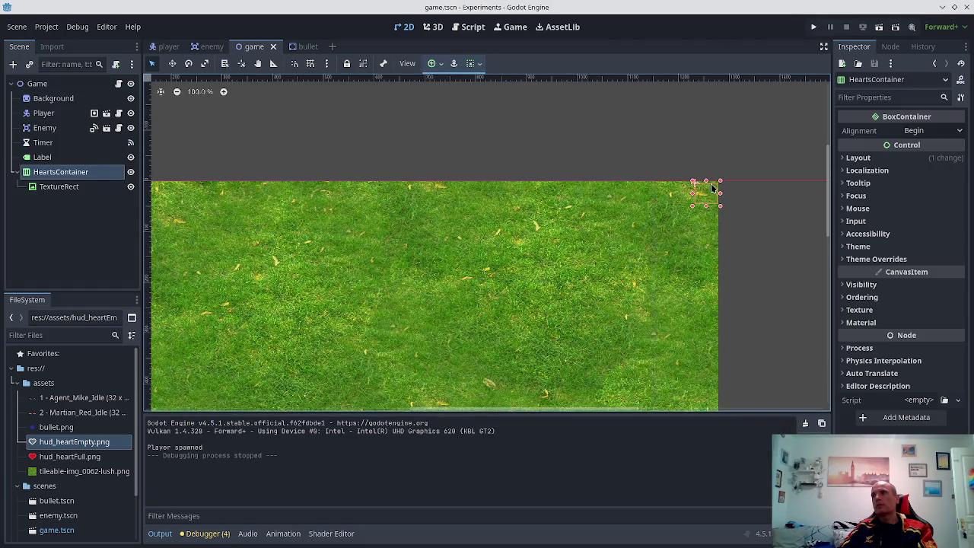
- Shift HeartsContainer left, widen it leftward to 325×40, save, and test all three hearts
drag(712, 188, 631, 190)
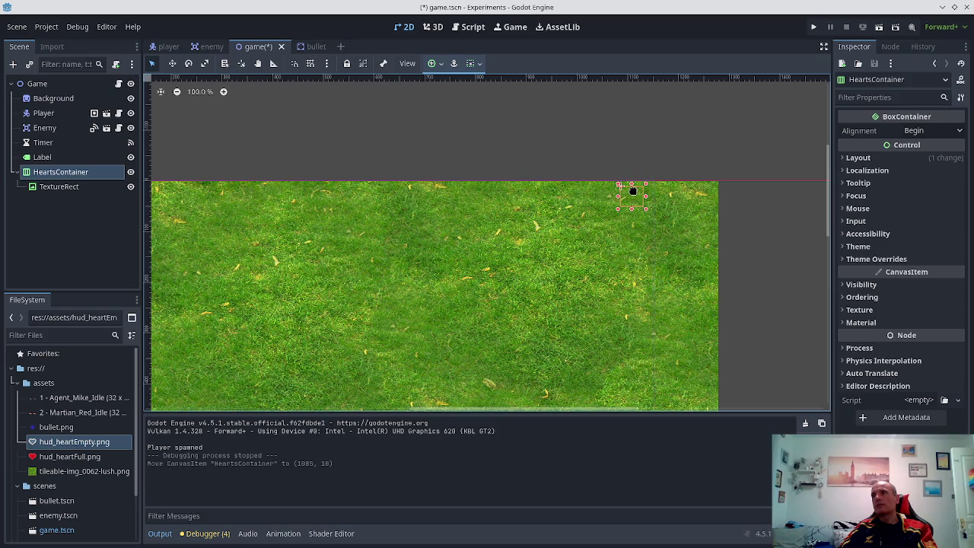
click(814, 27)
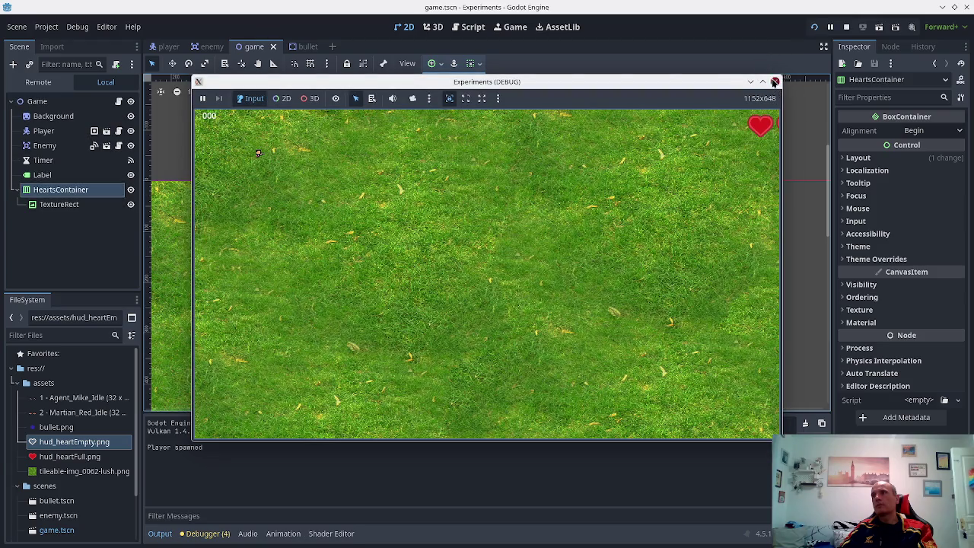
click(774, 82)
scroll(570, 174, down, 2)
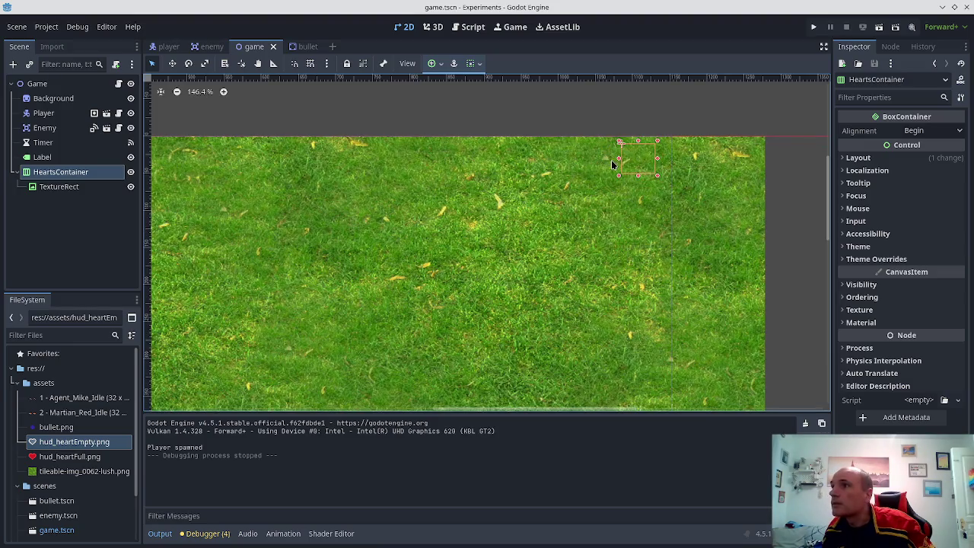
drag(618, 160, 411, 169)
key(ctrl+s)
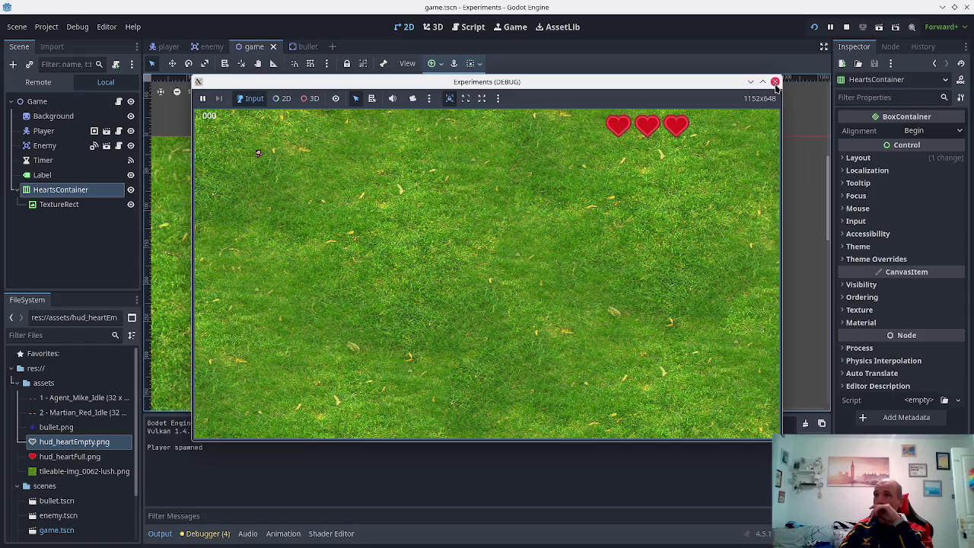
click(774, 82)
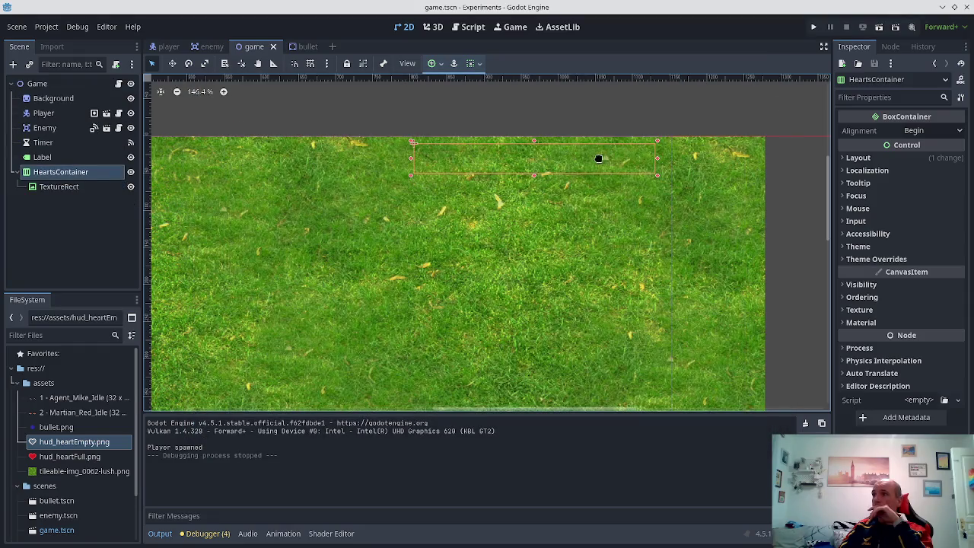
- Set HeartsContainer's Alignment to End and save the scene
mouse_move(598, 158)
mouse_down()
mouse_move(628, 157)
mouse_move(587, 208)
mouse_move(588, 181)
mouse_move(605, 168)
mouse_move(595, 157)
mouse_up()
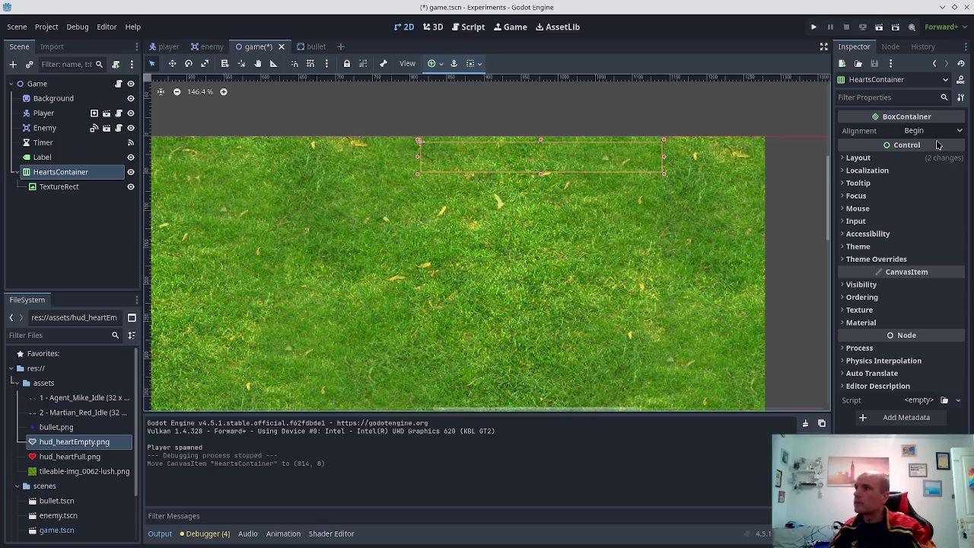
click(958, 131)
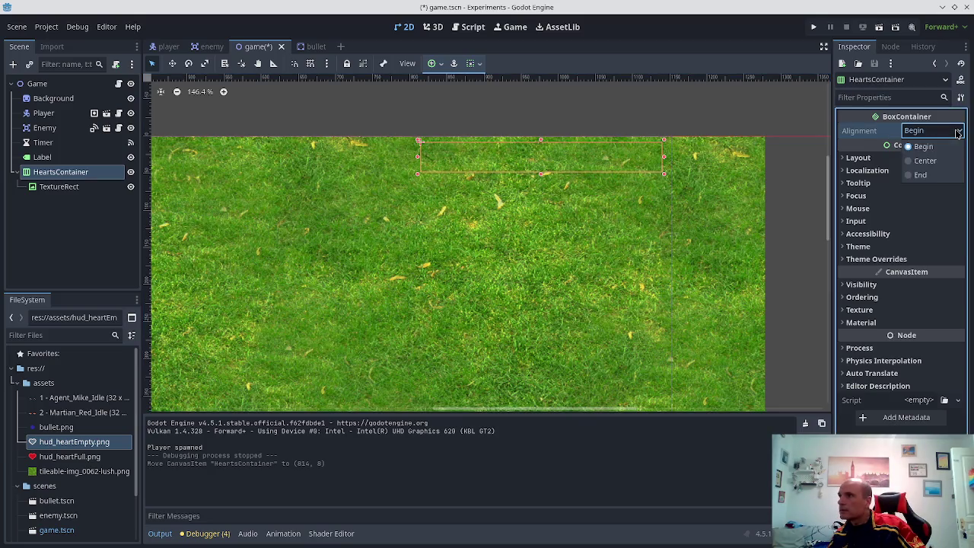
click(927, 175)
key(ctrl+s)
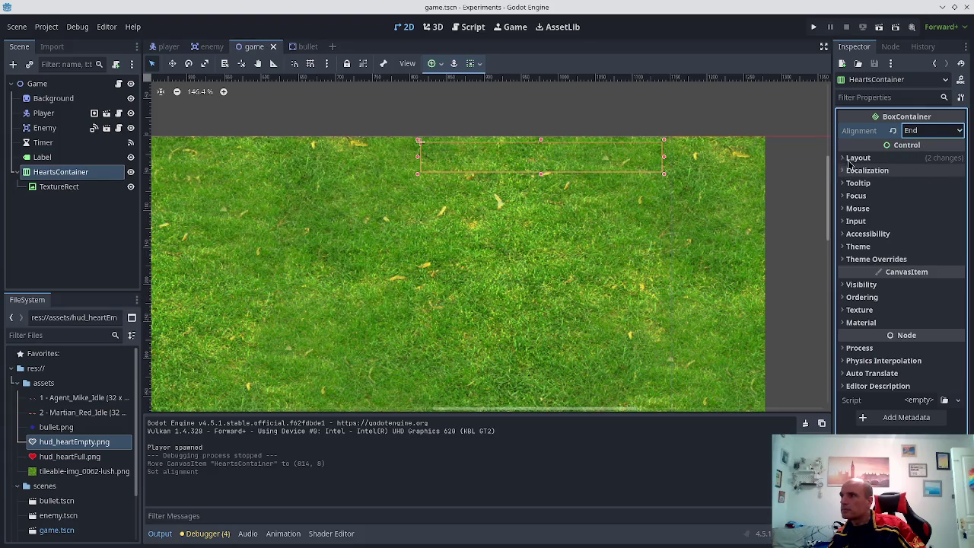
- Delete the placeholder TextureRect from the game scene and save
click(53, 188)
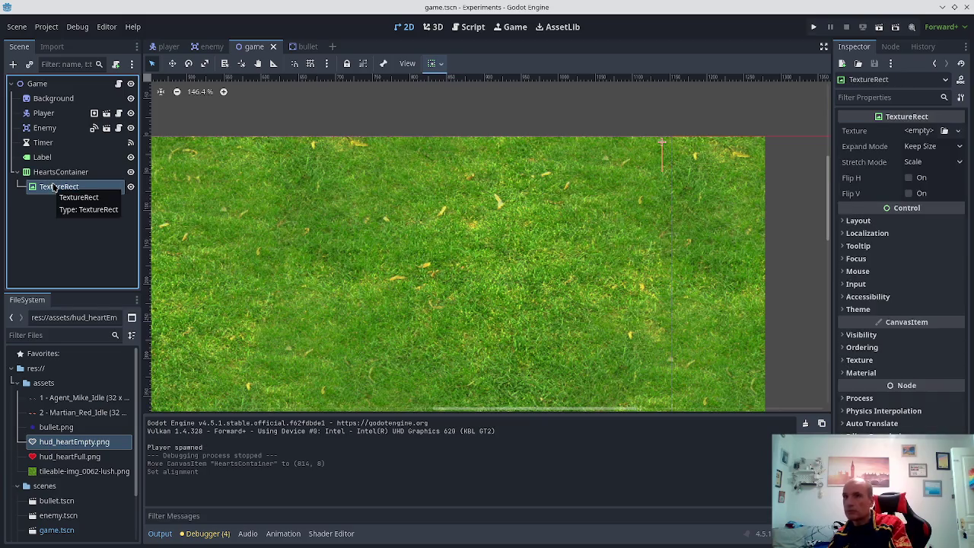
key(Delete)
key(Return)
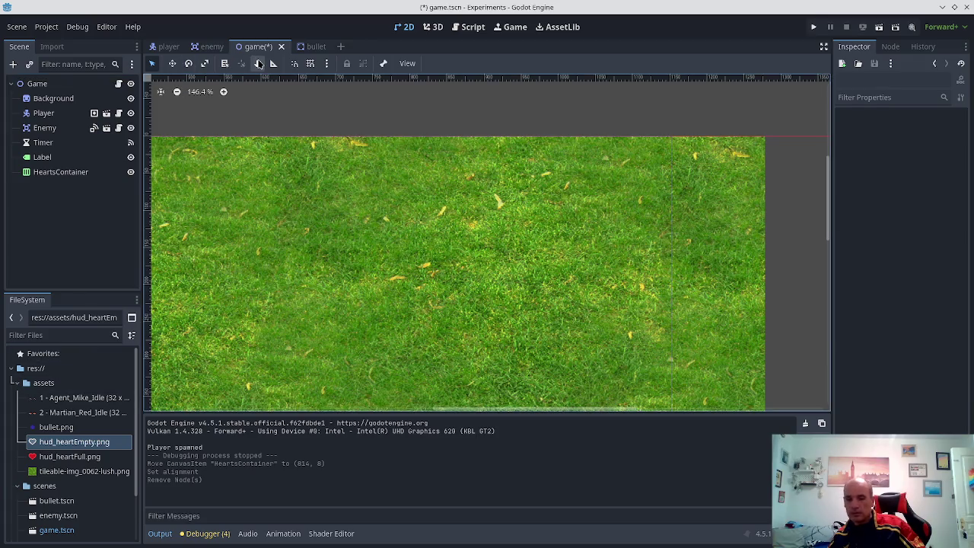
key(ctrl+s)
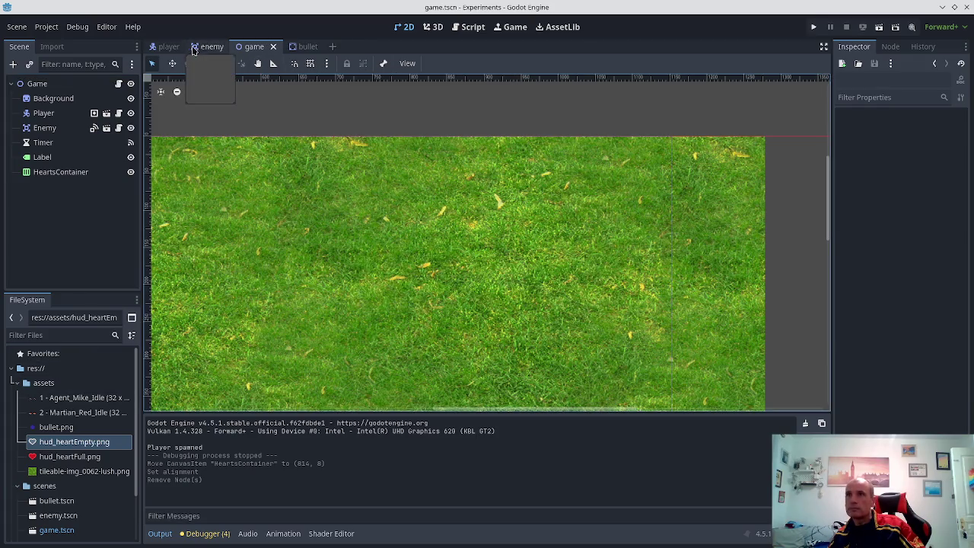
- Add 'Points ui' and 'Lives ui' bullets under Day 3 in README.md and save
click(476, 27)
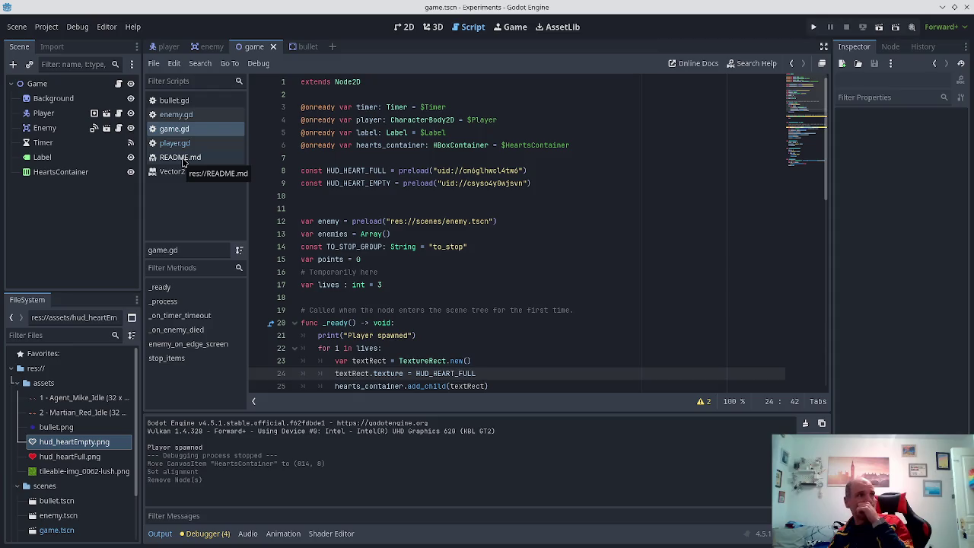
click(183, 161)
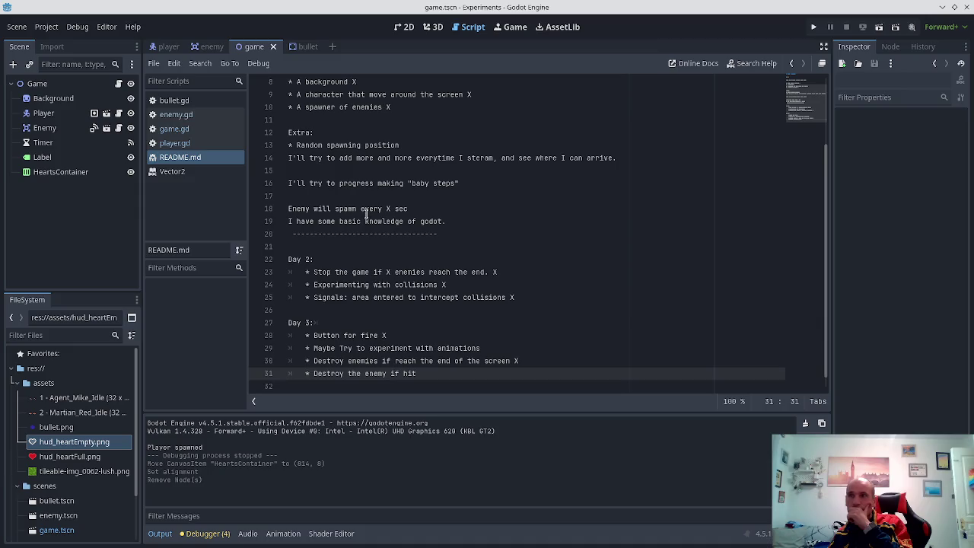
key(Return)
text(* P)
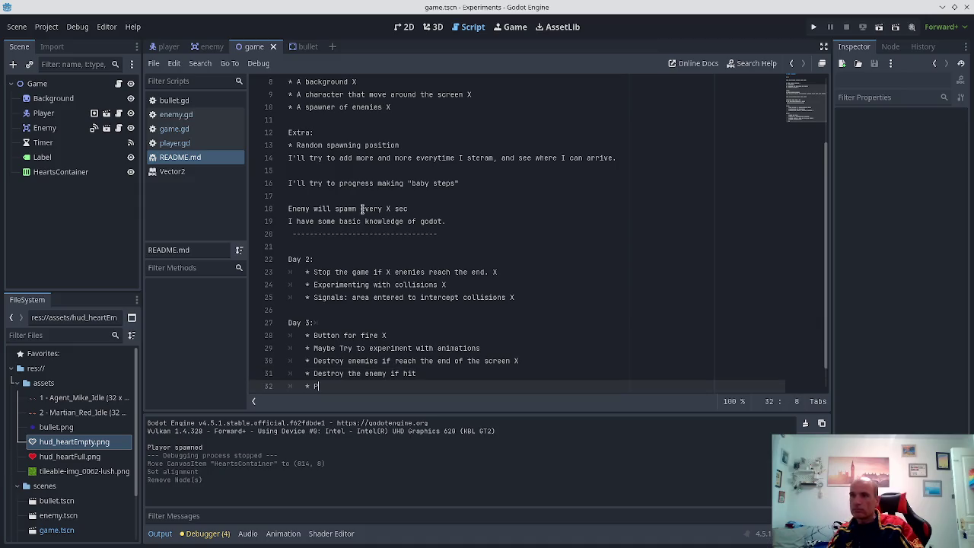
text(oints u)
key(Return)
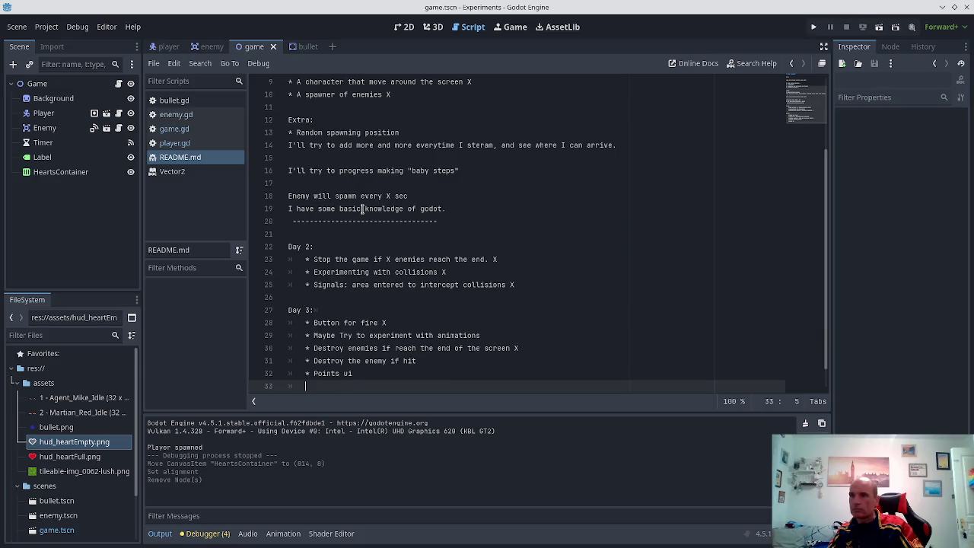
text(* Lives )
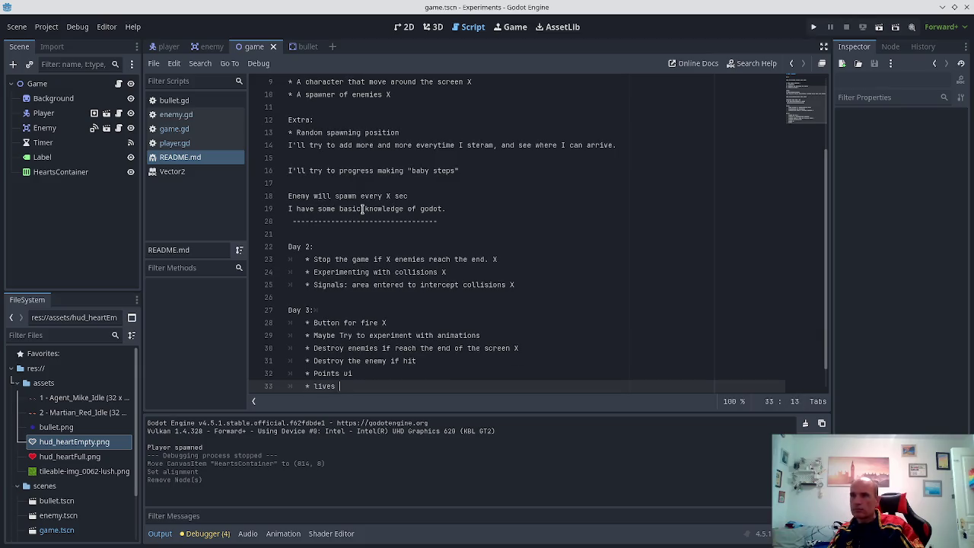
text(ui)
key(ctrl+s)
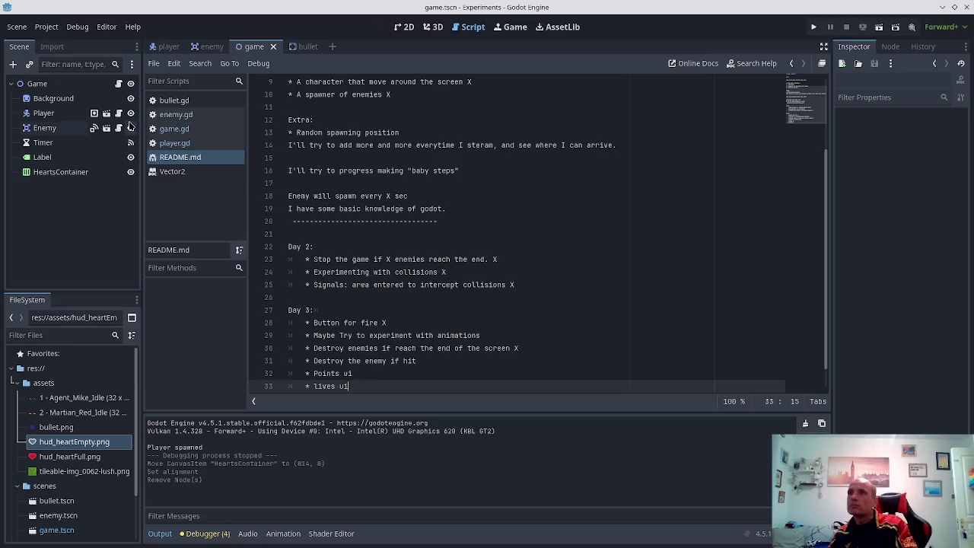
click(404, 26)
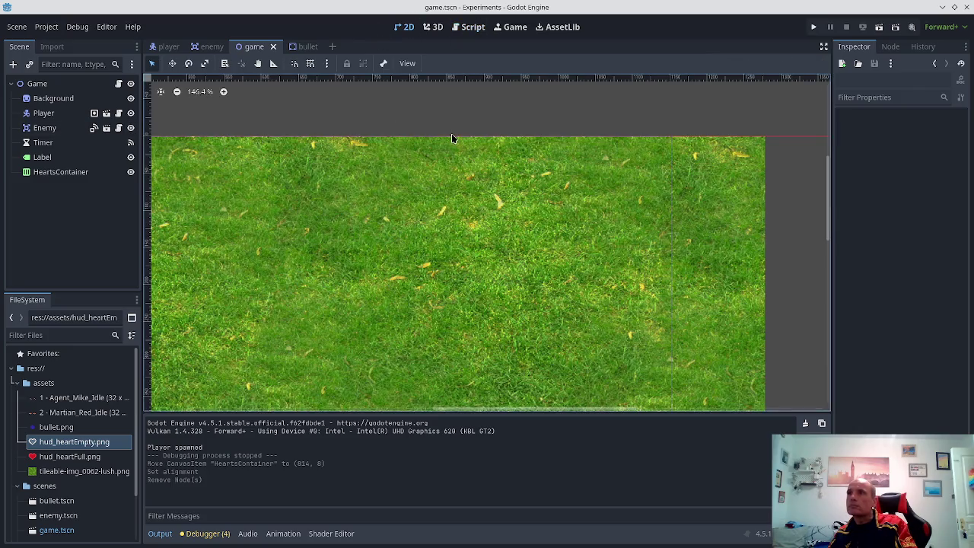
- In game.gd, start a new 'her' line after the lives print in enemy_on_edge_screen
click(58, 174)
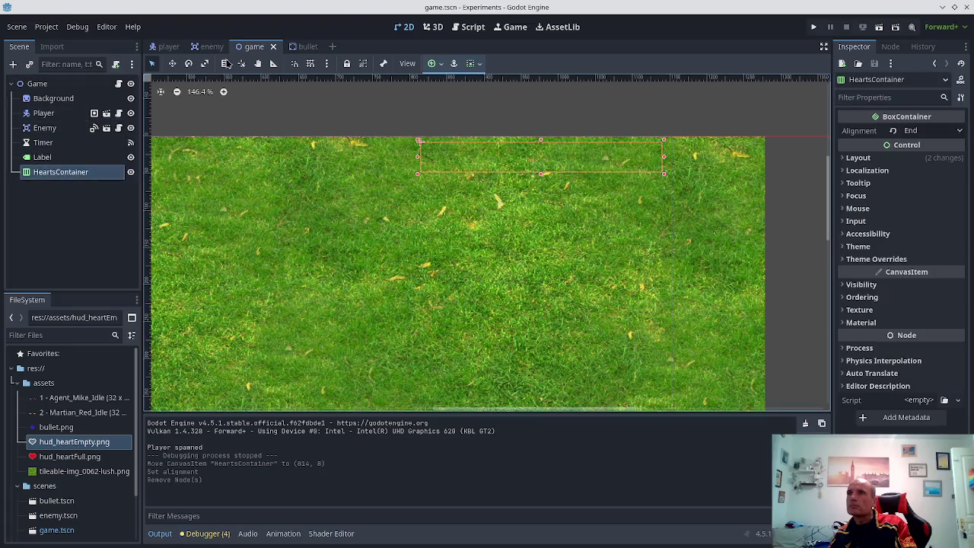
click(467, 26)
click(176, 129)
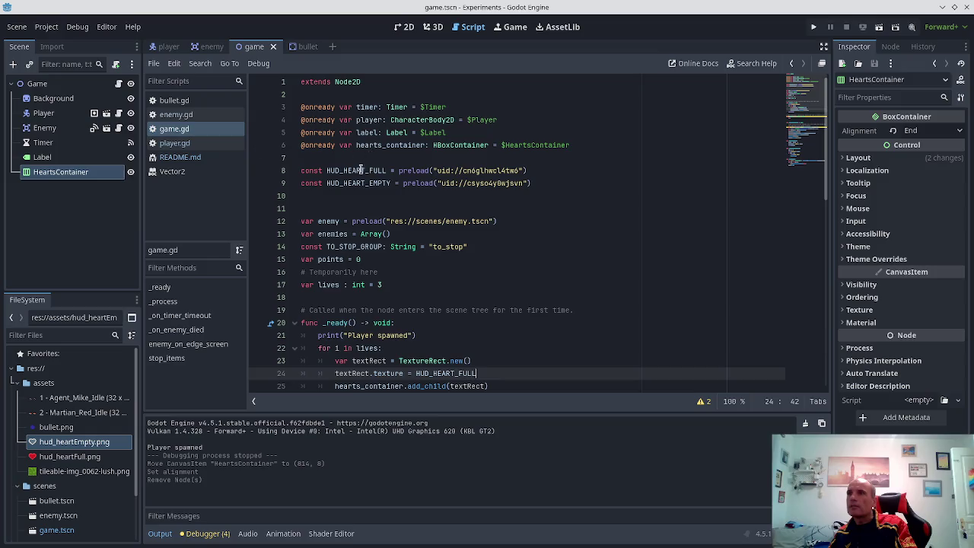
scroll(361, 170, down, 4)
scroll(367, 182, down, 7)
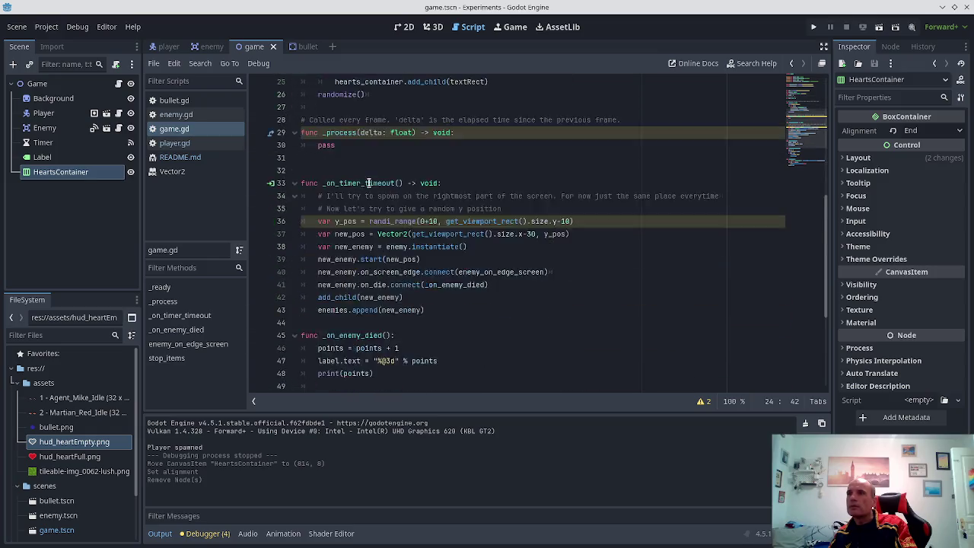
scroll(369, 183, down, 2)
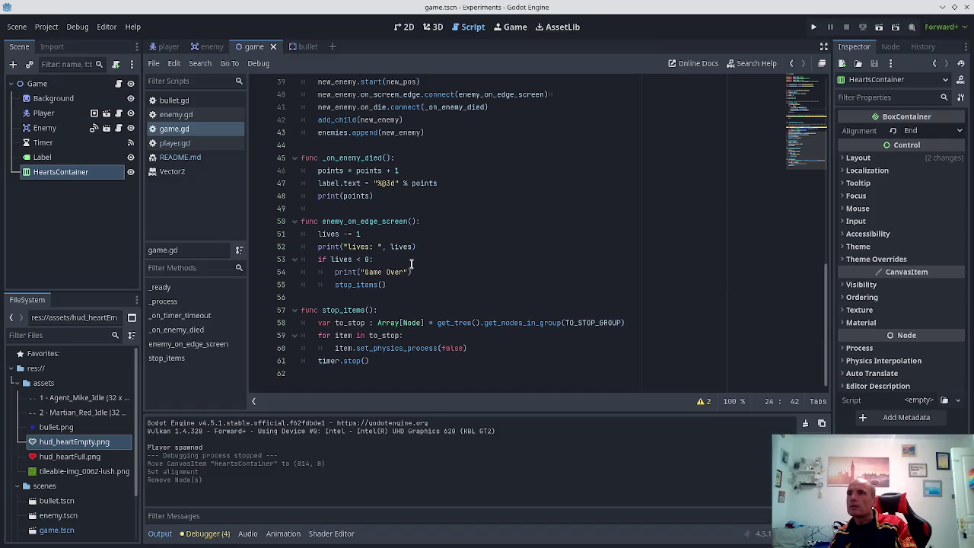
click(430, 242)
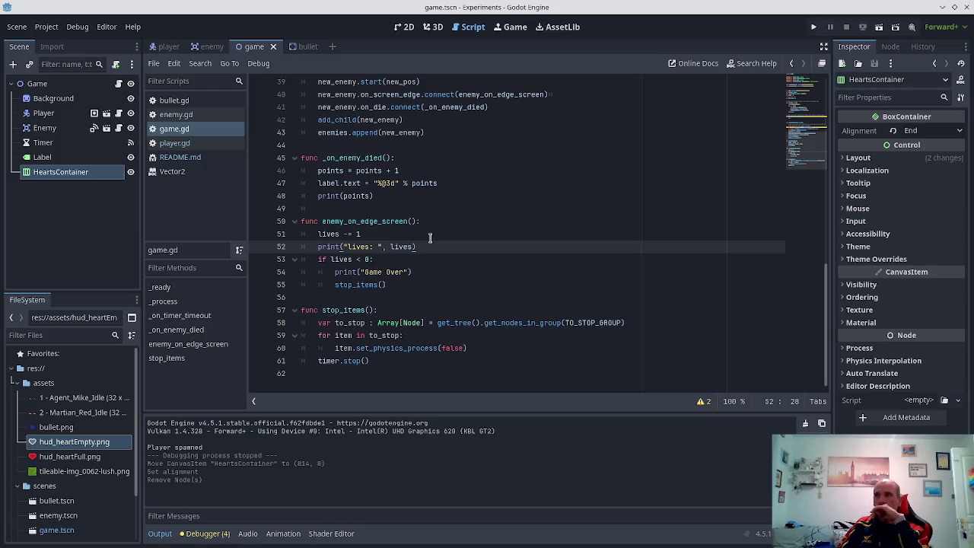
key(Up)
key(Down)
key(Return)
text(her)
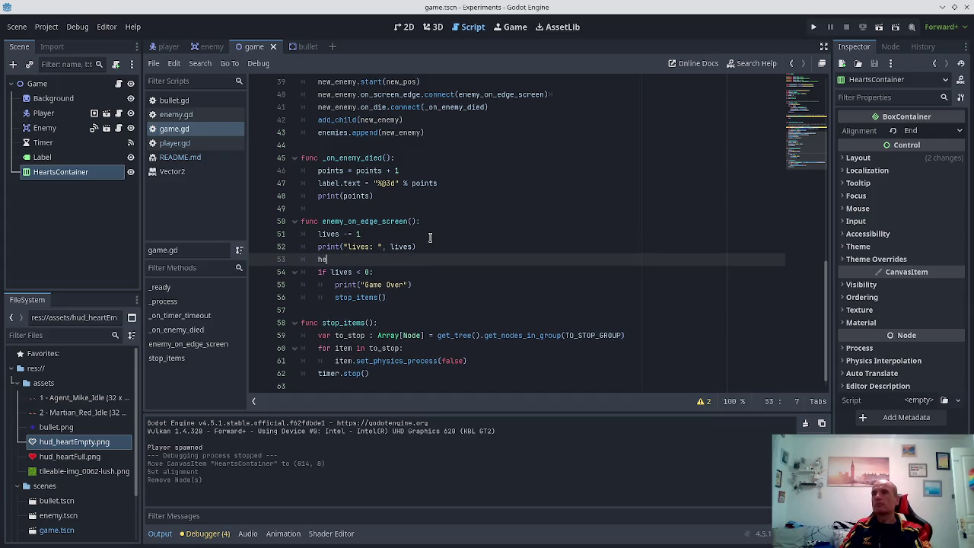
key(alt+Tab)
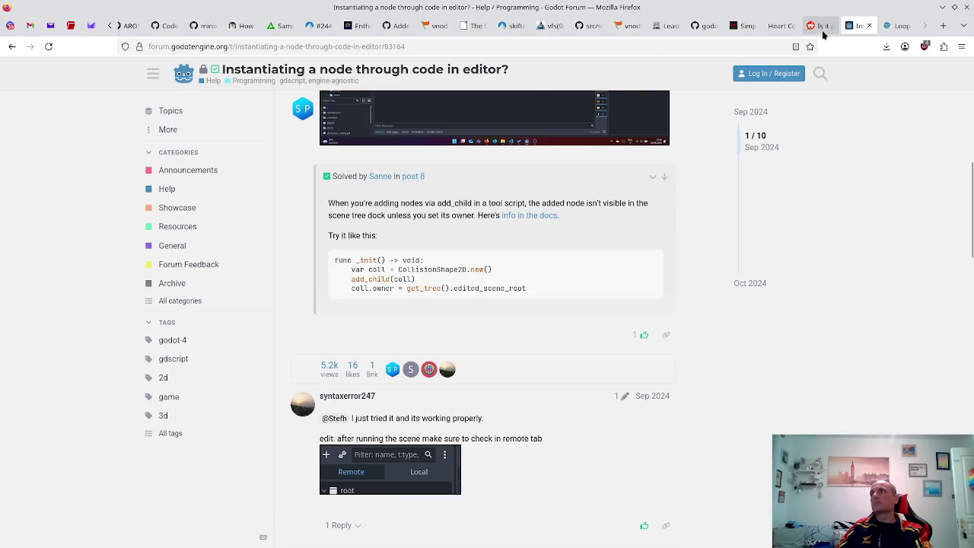
- Scroll the KidsCanCode Heart Containers recipe down to its update_empty code example
click(820, 25)
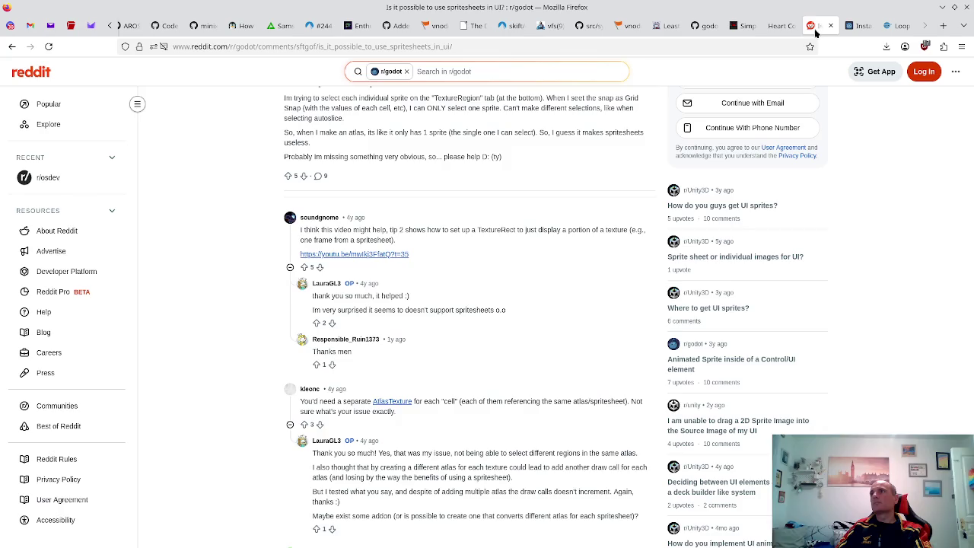
click(778, 25)
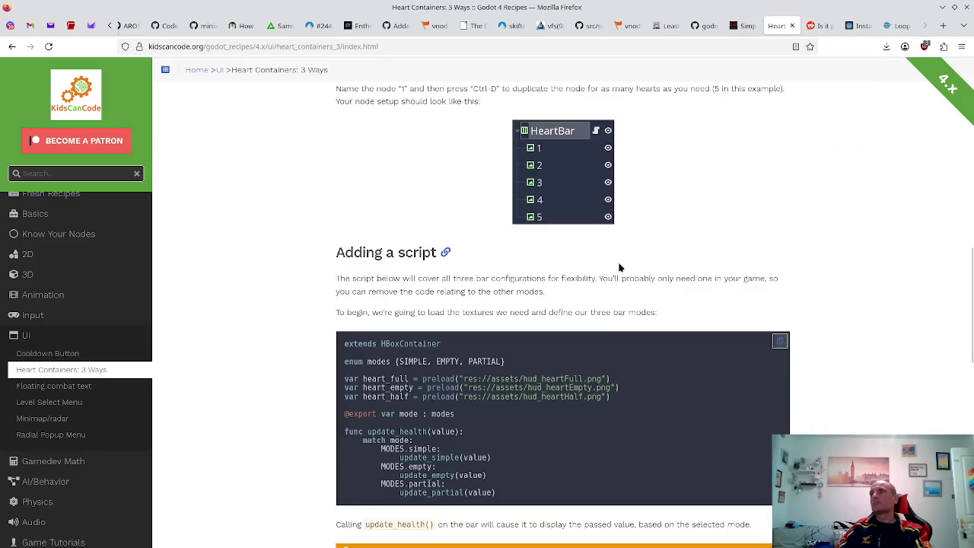
scroll(618, 267, down, 3)
scroll(615, 272, down, 5)
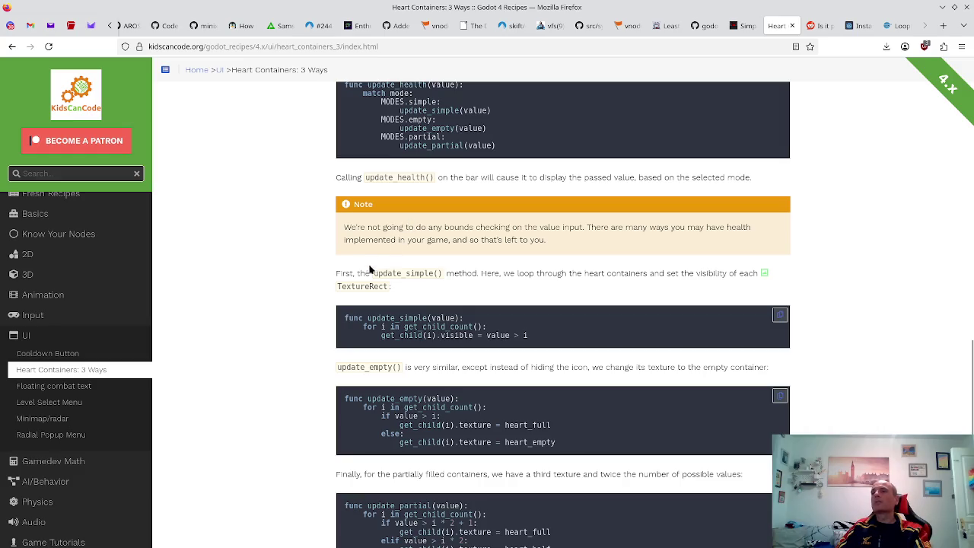
scroll(370, 307, down, 1)
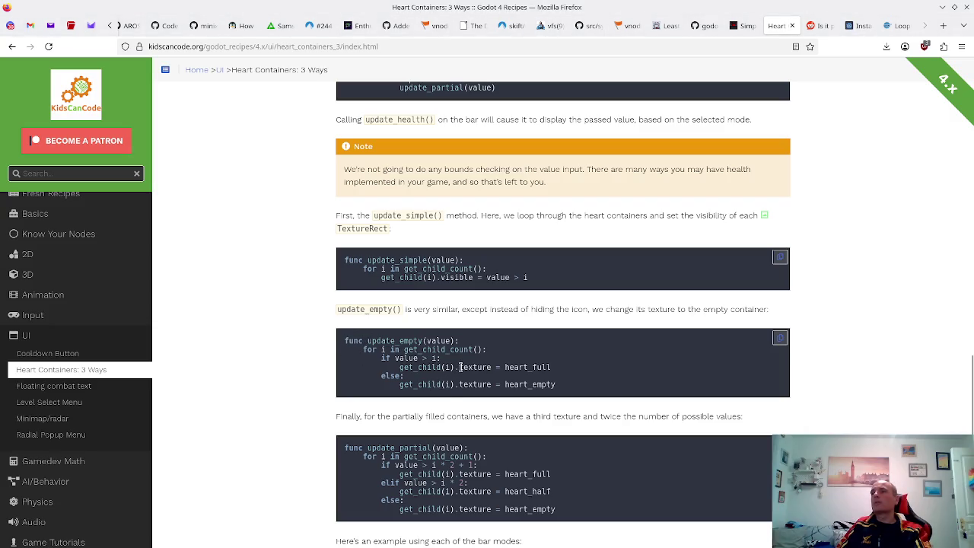
key(alt+Tab)
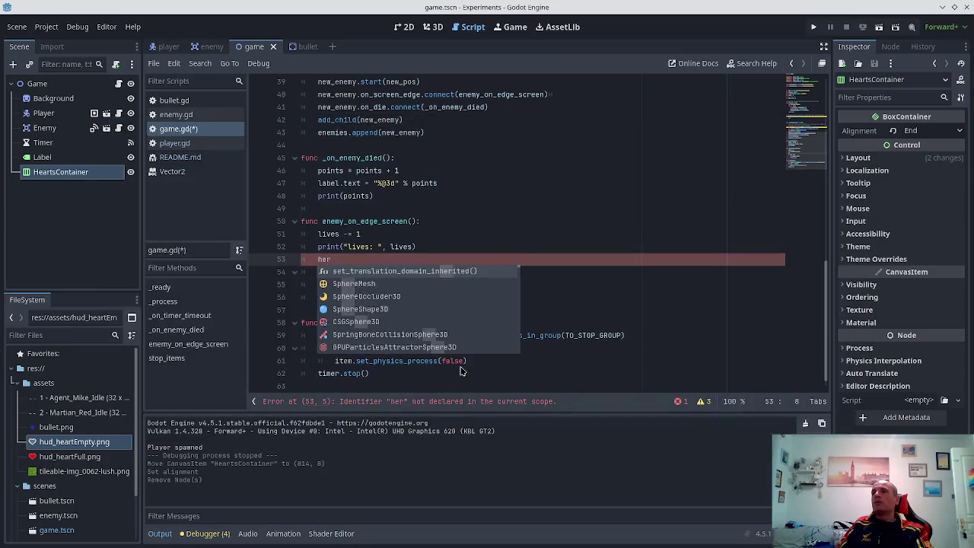
- Write 'hearts_container.get_child(points).texture = HUD_HEART_EMPTY' on line 53, save, and test-run
key(Escape)
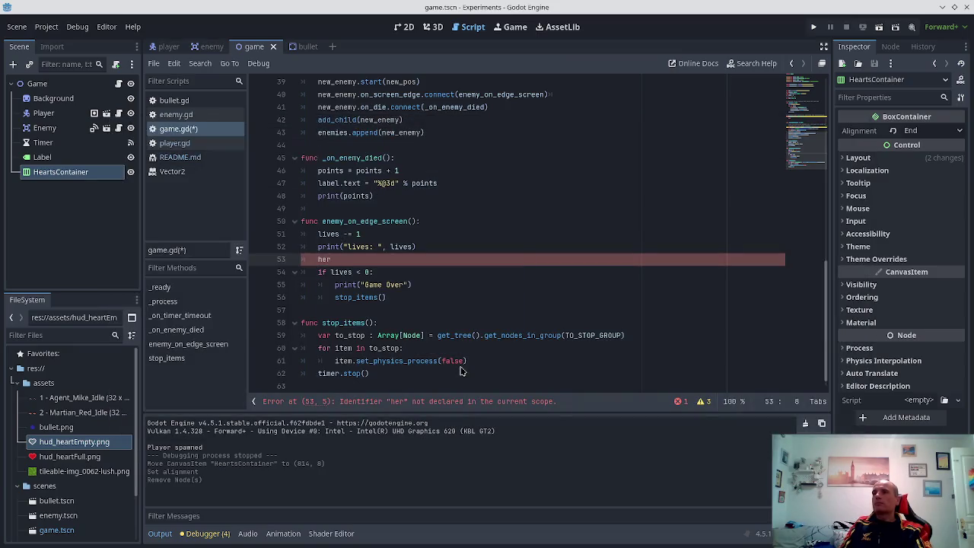
text(ts_container.)
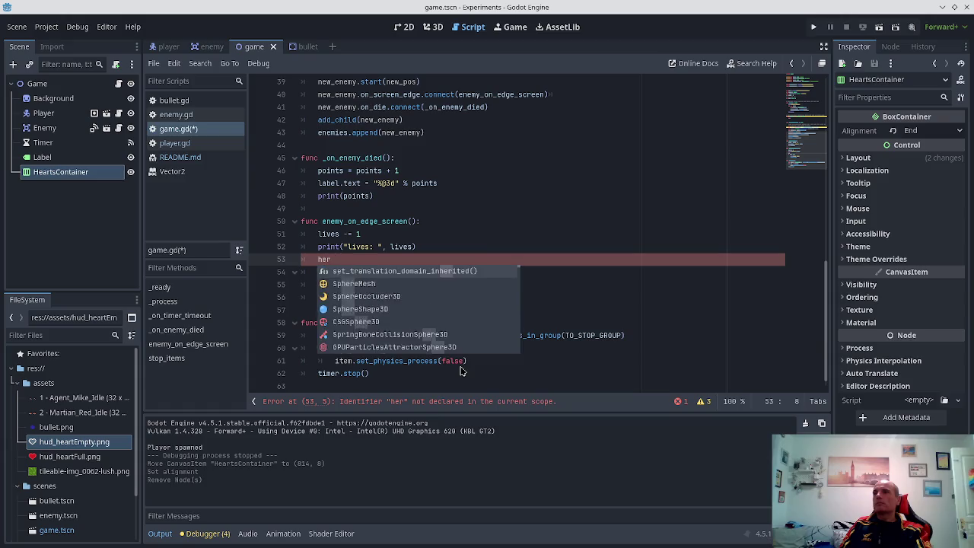
text(get_ch)
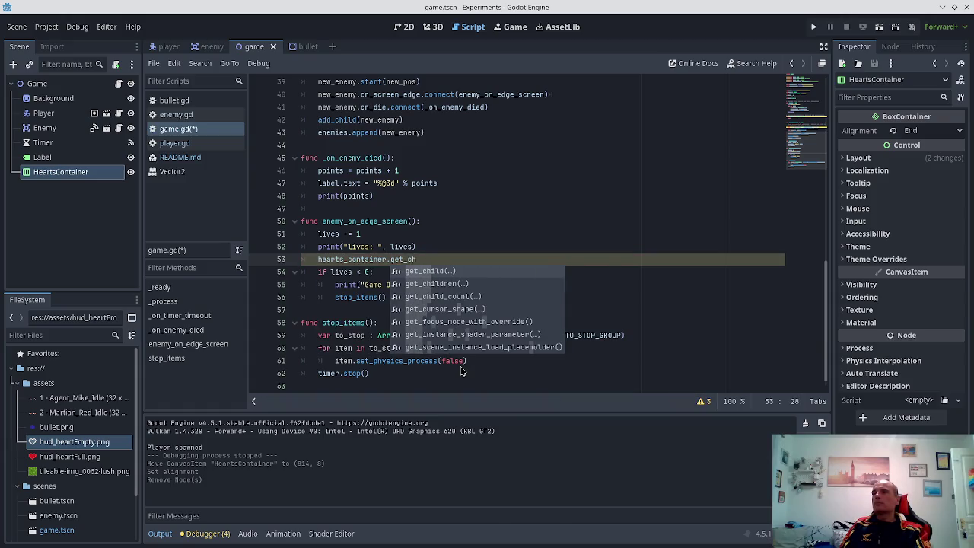
key(Return)
text(ints).te)
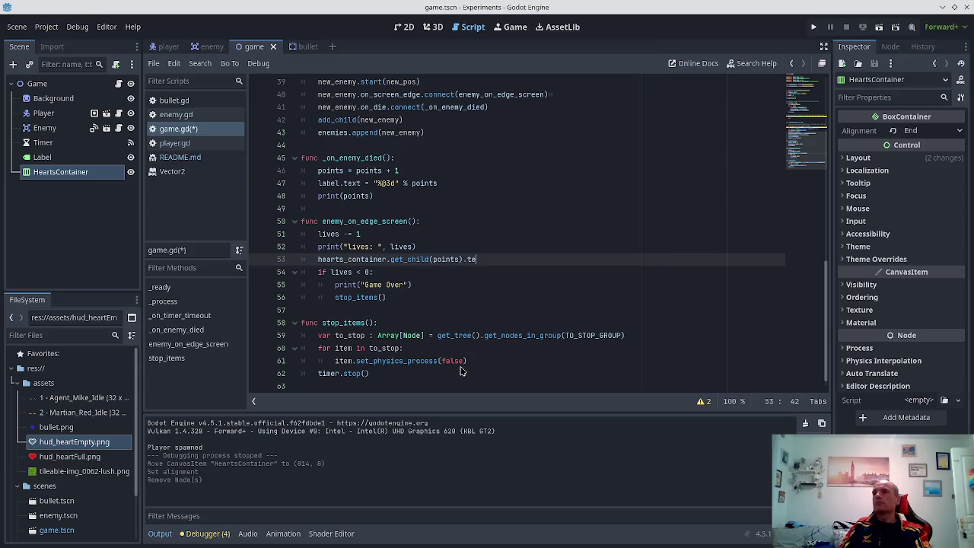
text(x)
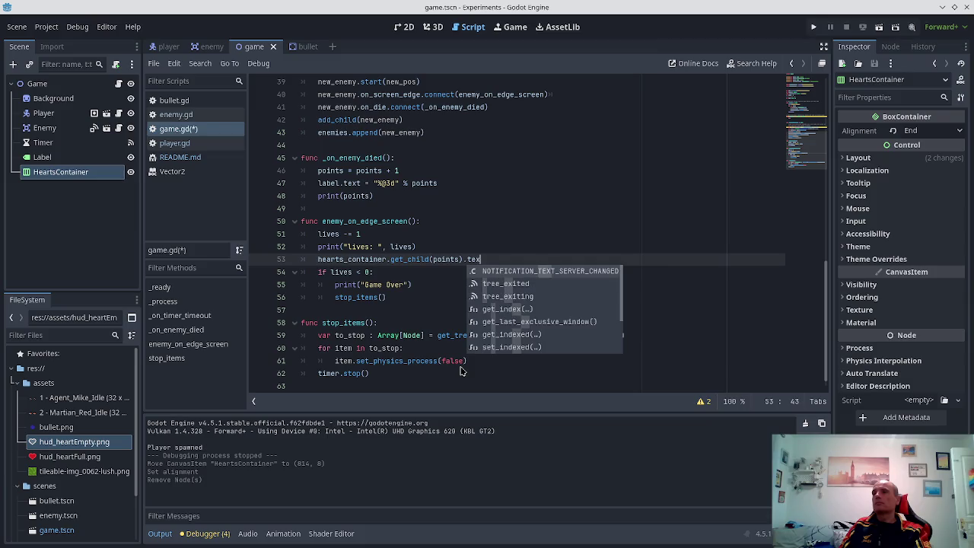
text(ture =)
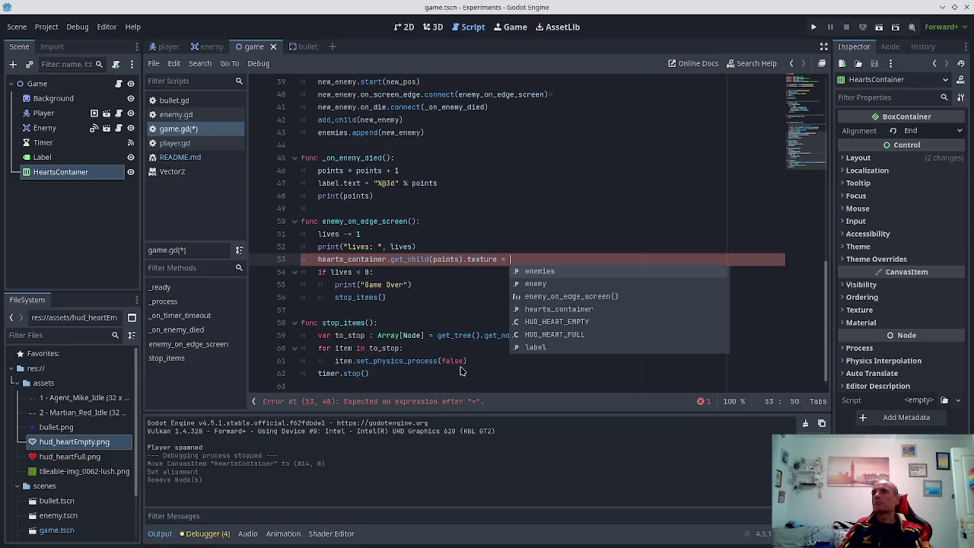
text(HUD)
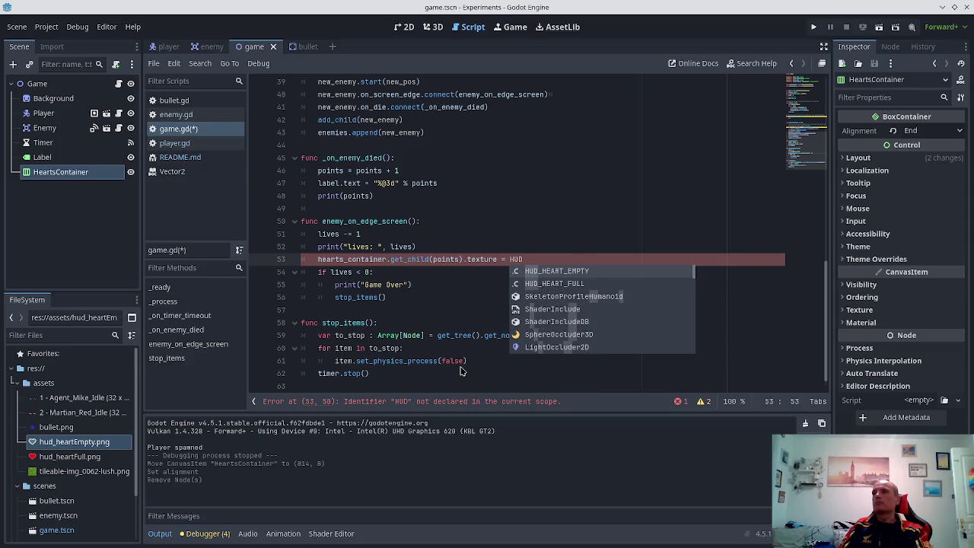
key(Return)
key(ctrl+s)
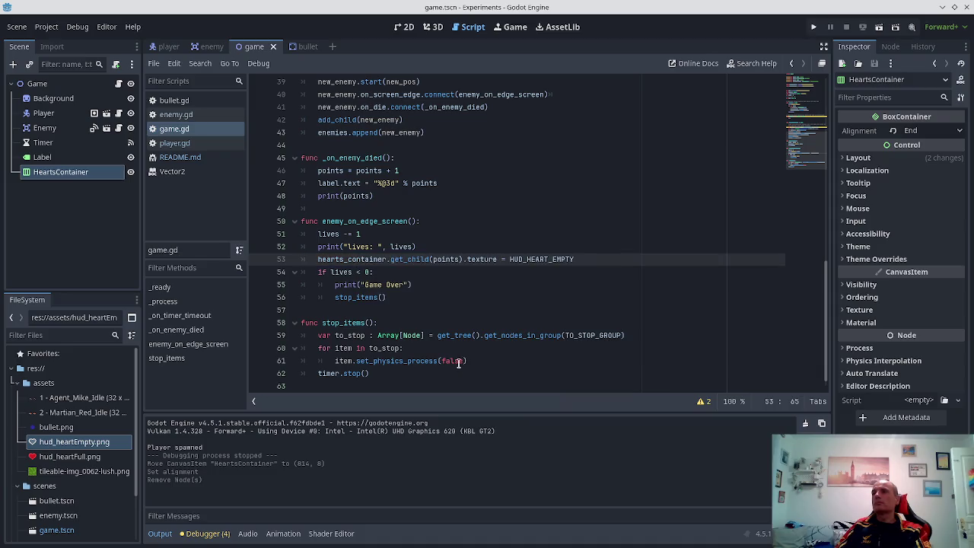
click(811, 26)
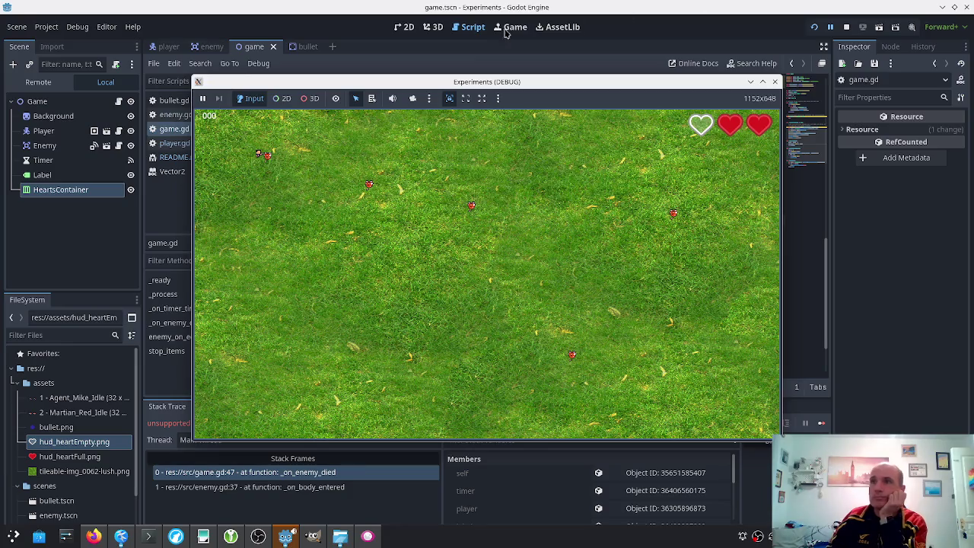
click(466, 26)
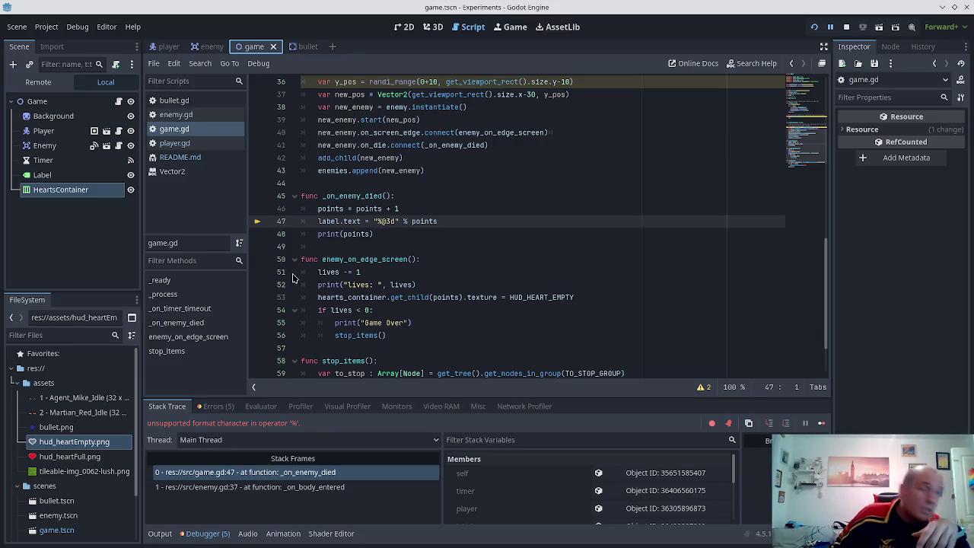
click(378, 221)
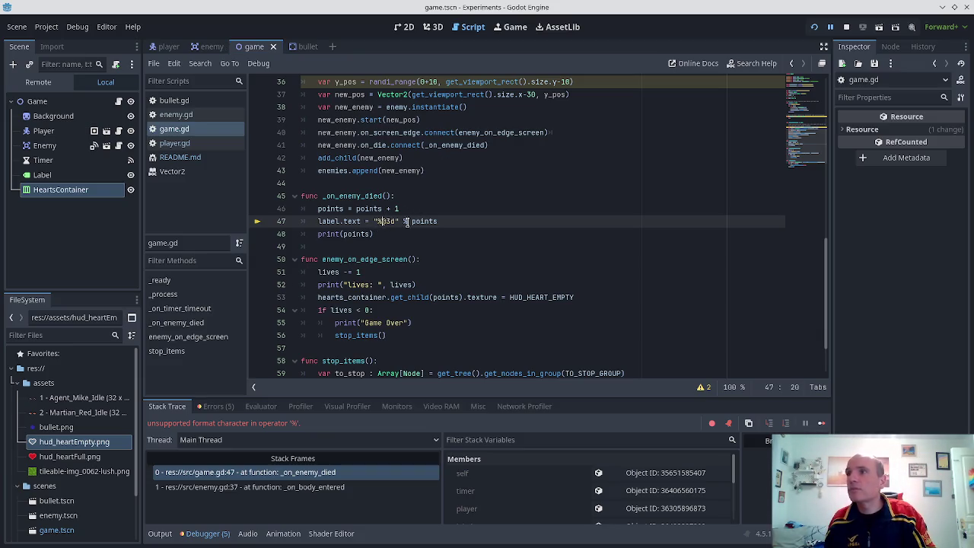
text(0)
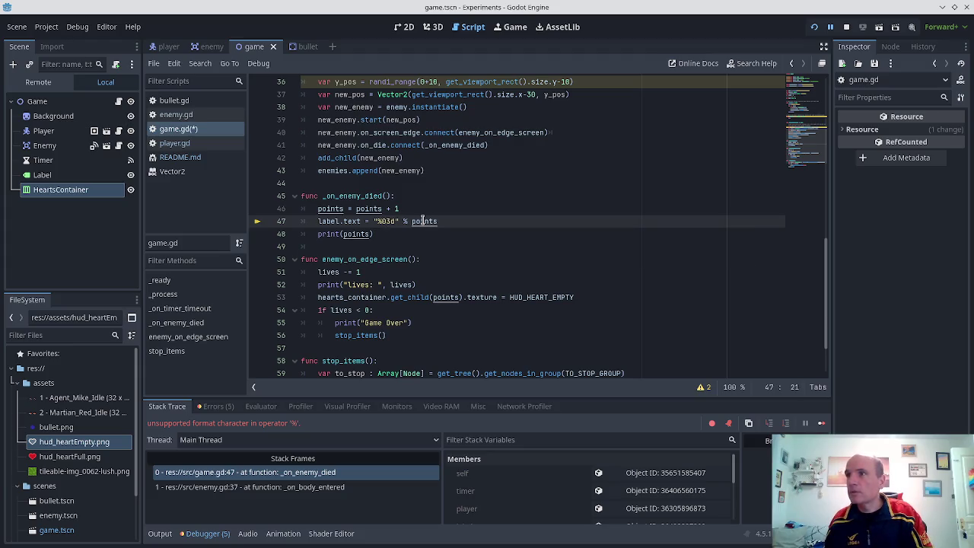
key(ctrl+s)
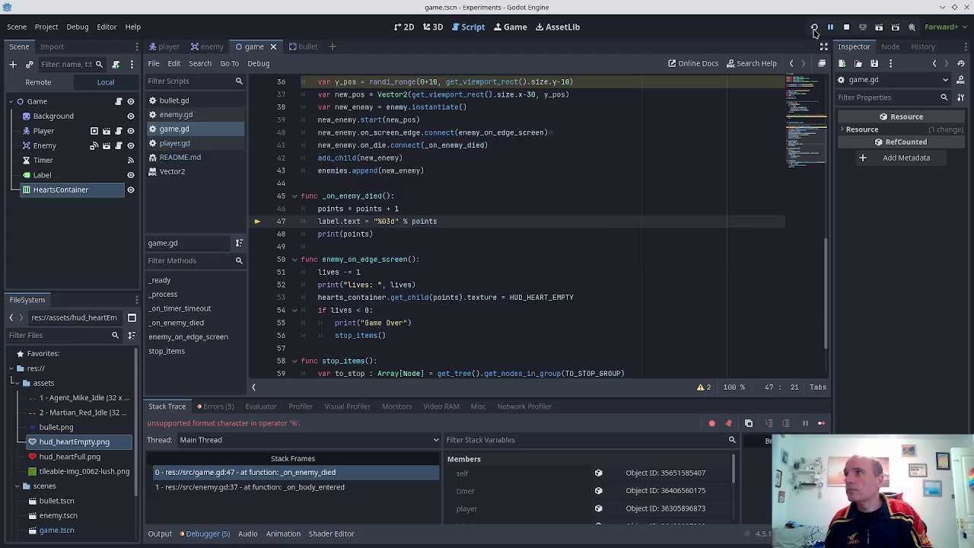
- Rerun the game and steer the player with arrow keys until Game Over, then stop it
click(814, 29)
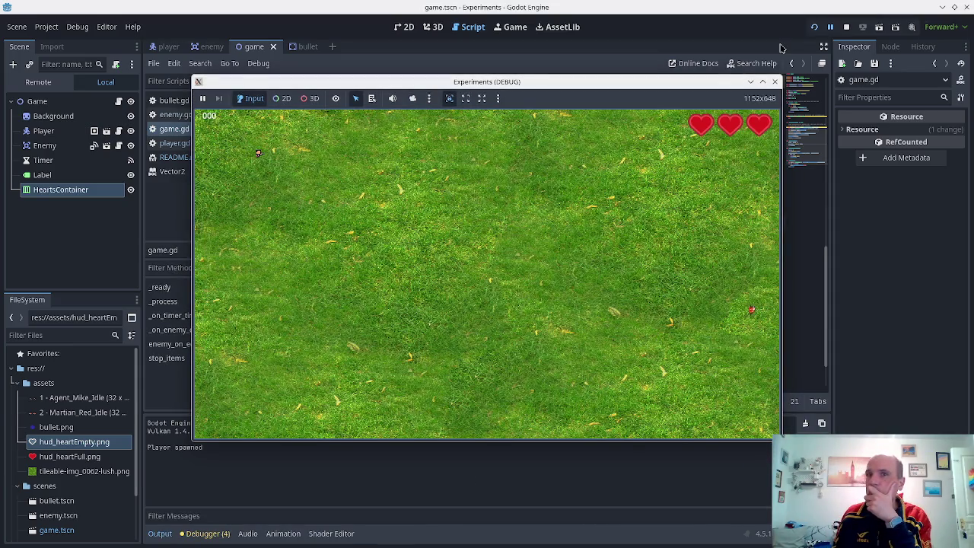
key(Right)
key(Down)
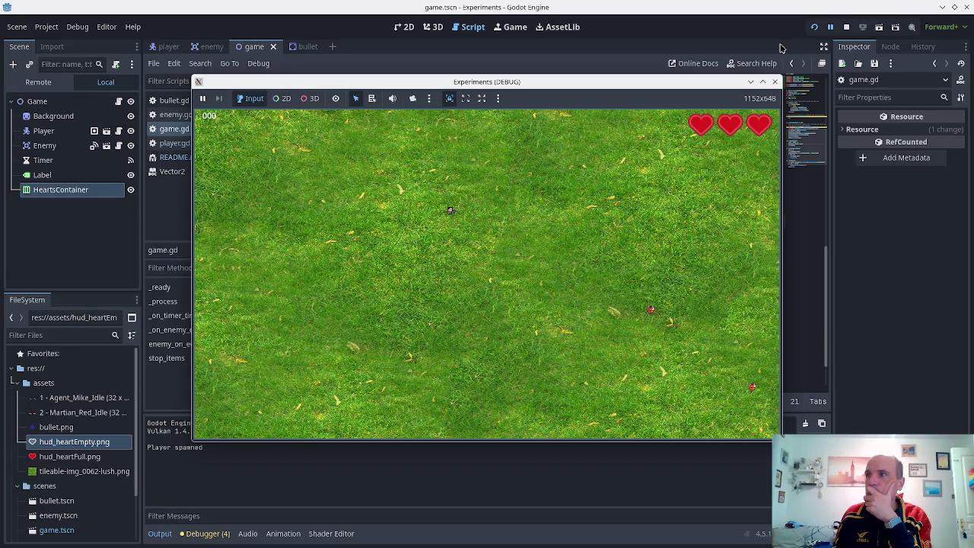
key(Right)
key(Down)
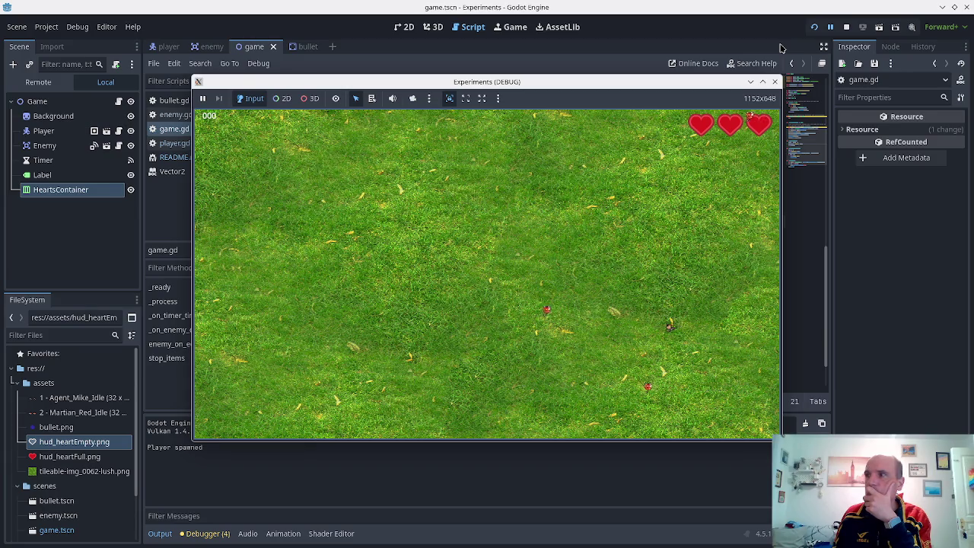
key(Up)
key(Left)
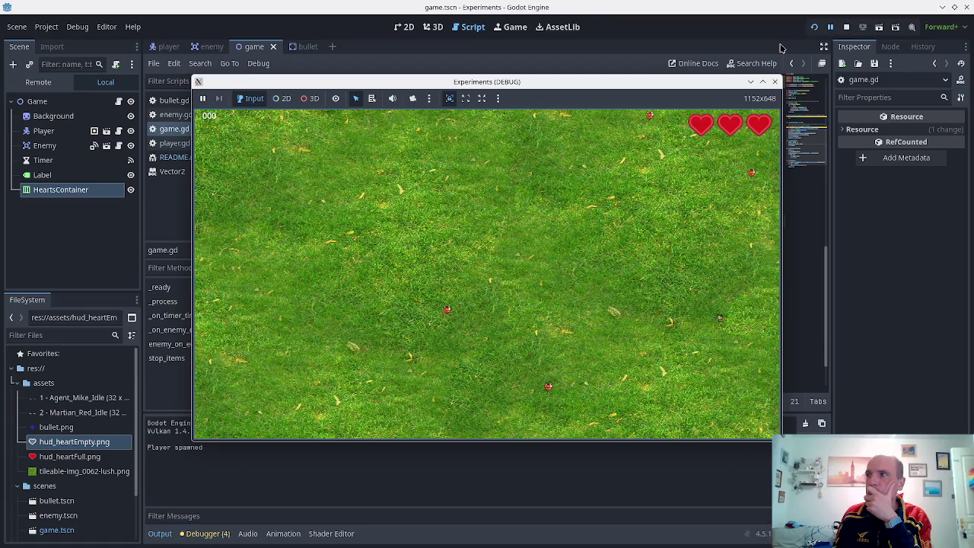
key(Up)
key(Left)
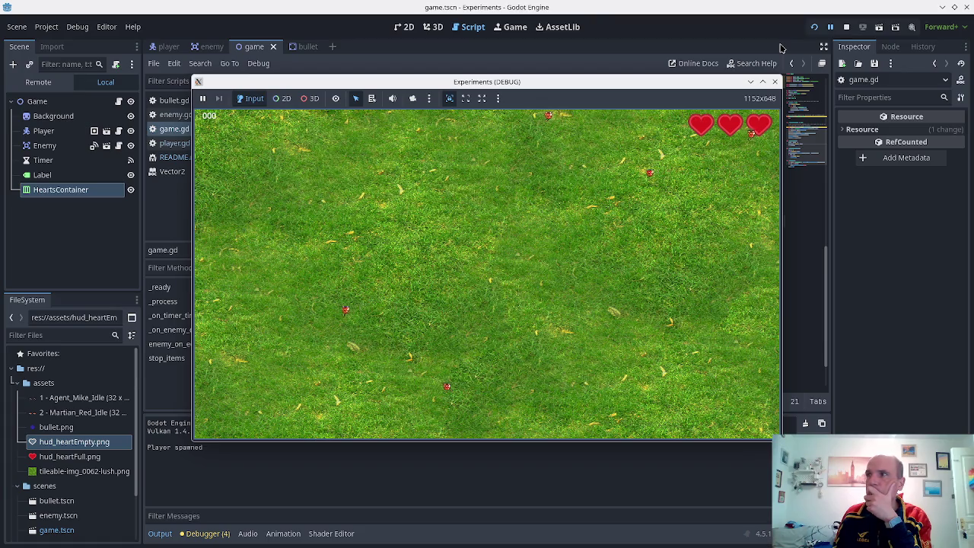
key(Left)
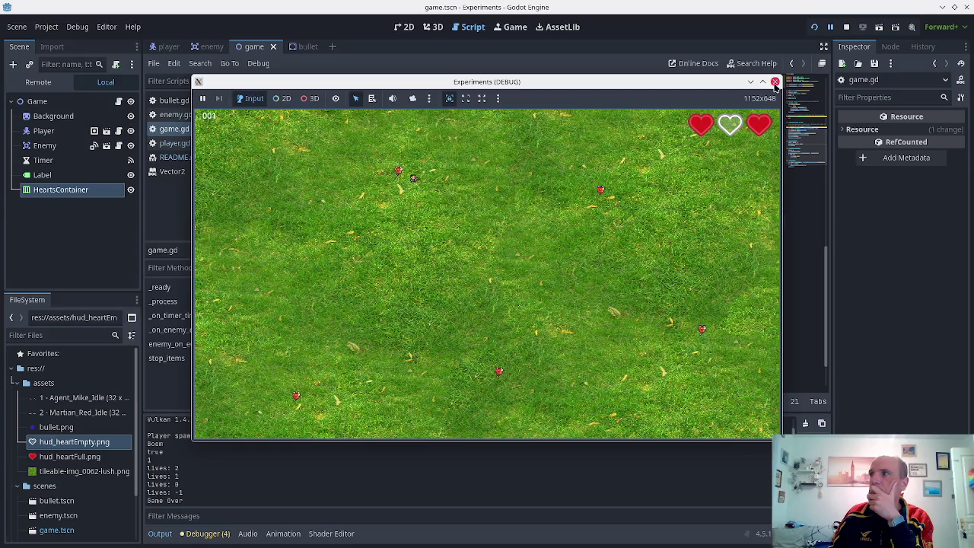
click(775, 82)
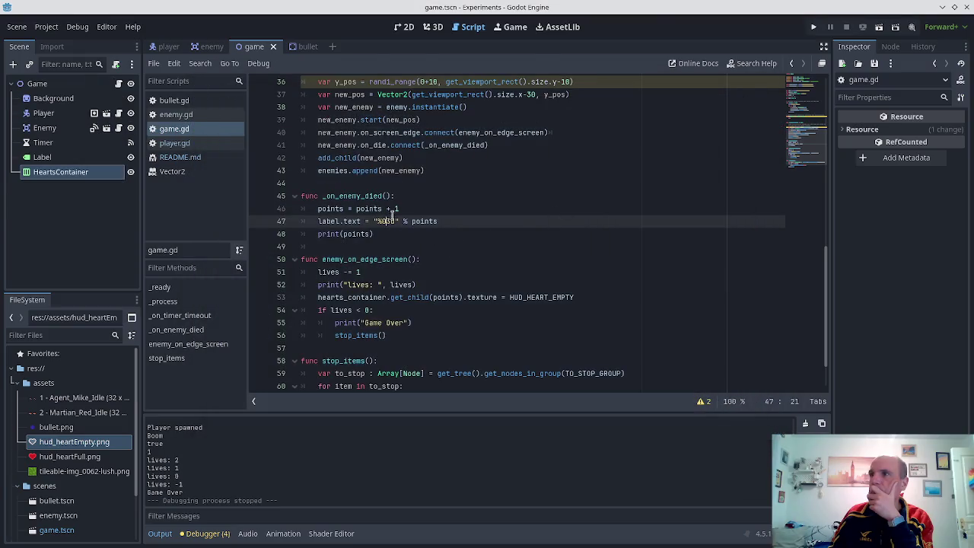
- Replace get_child(points) with get_child(lives) on line 53 of game.gd and run the project
scroll(392, 219, up, 3)
scroll(397, 212, down, 4)
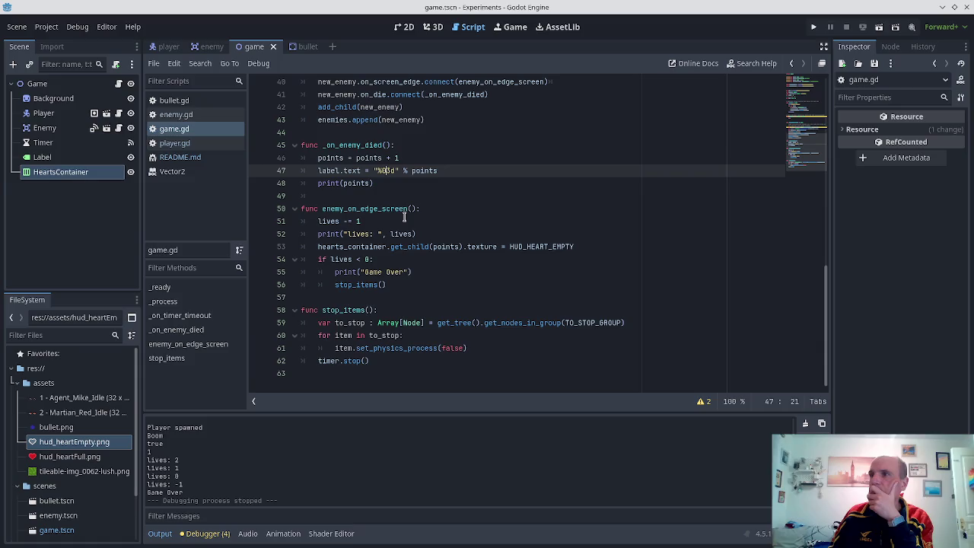
scroll(404, 205, up, 6)
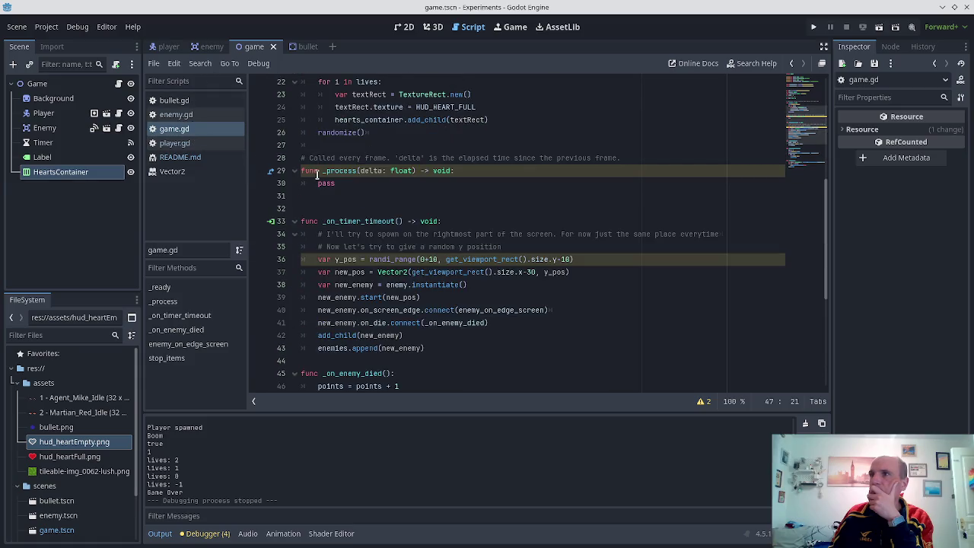
scroll(318, 174, up, 3)
scroll(349, 221, down, 3)
scroll(348, 274, down, 4)
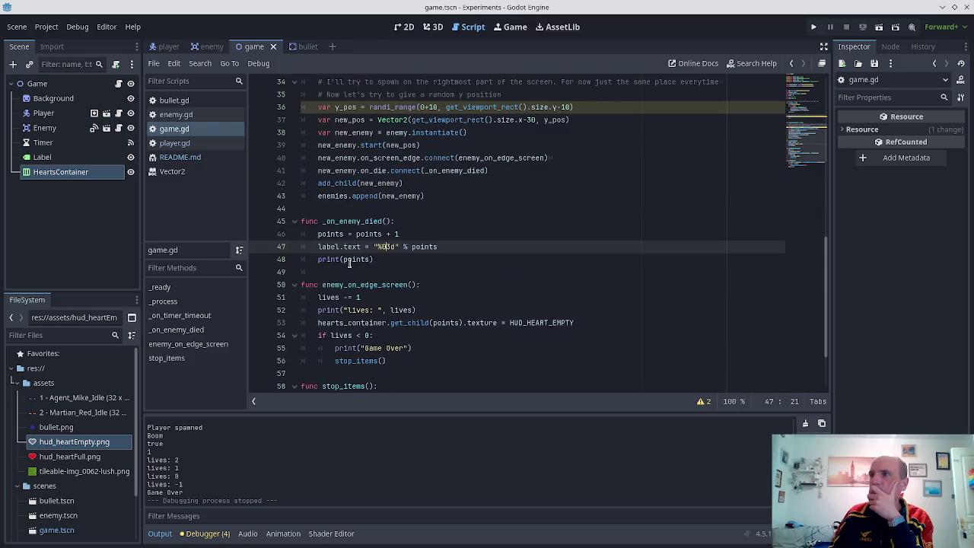
scroll(349, 263, down, 1)
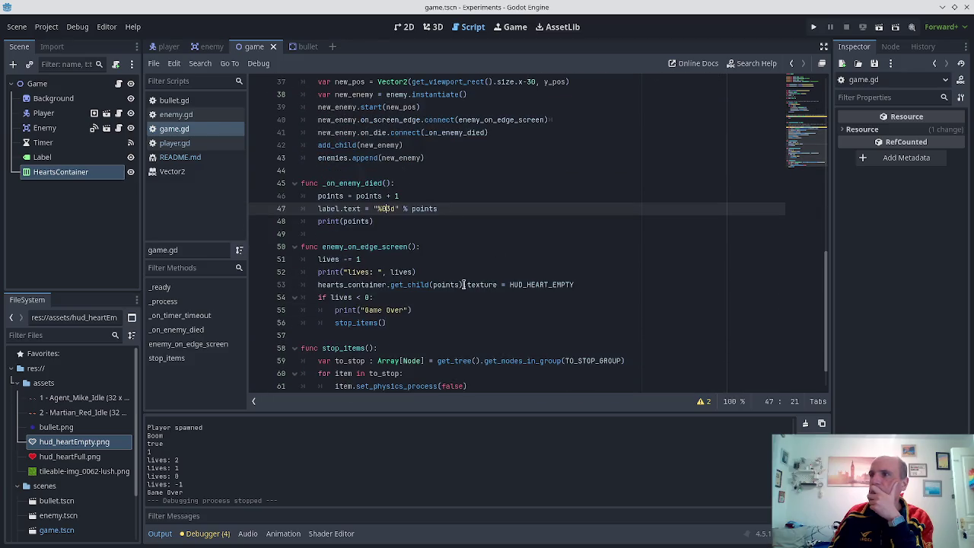
click(448, 283)
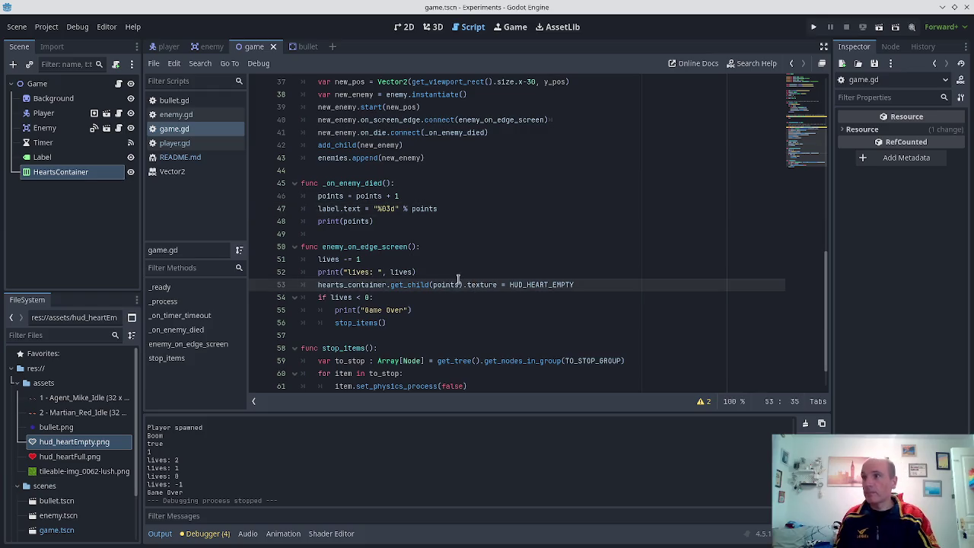
double_click(458, 283)
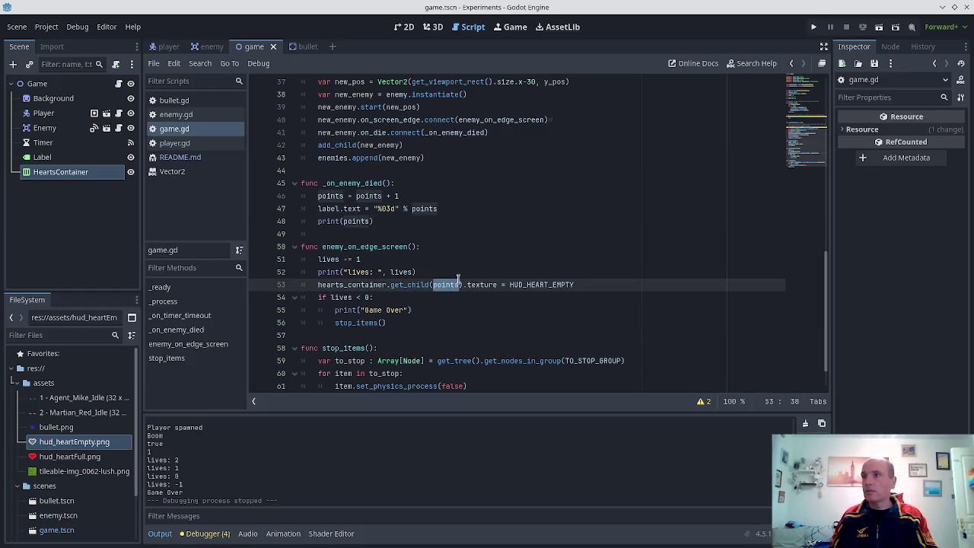
text(lives)
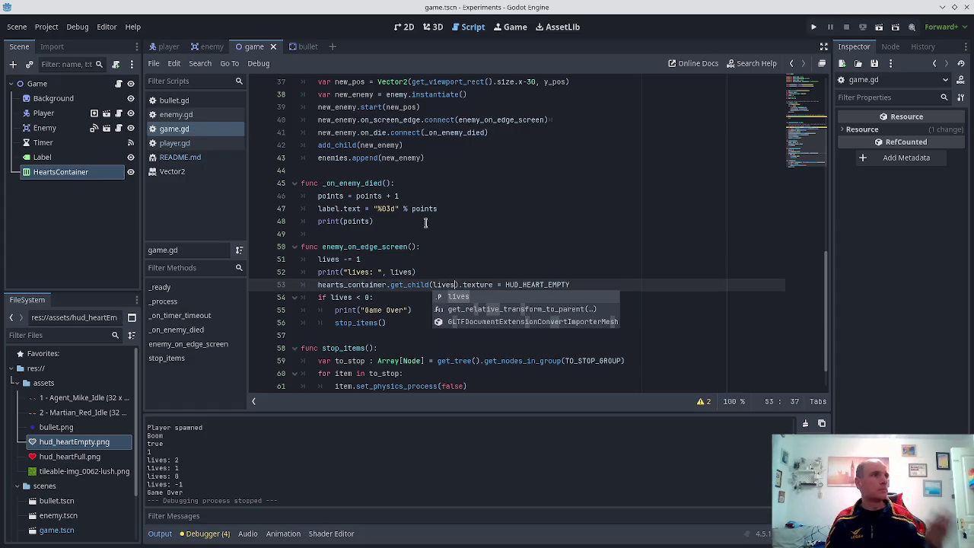
click(814, 27)
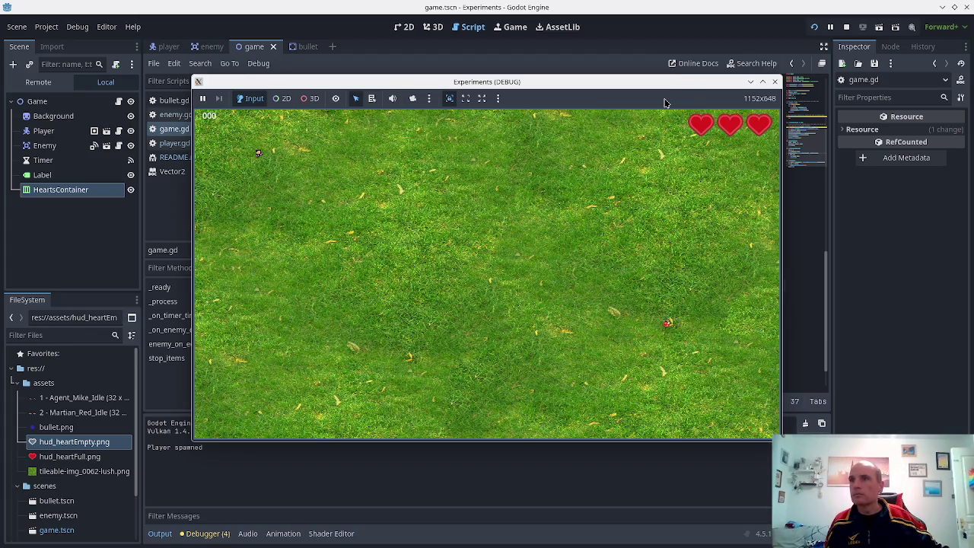
- Play with arrow keys while enemies reach the edge, emptying all three hearts until Game Over, then stop
key(Down)
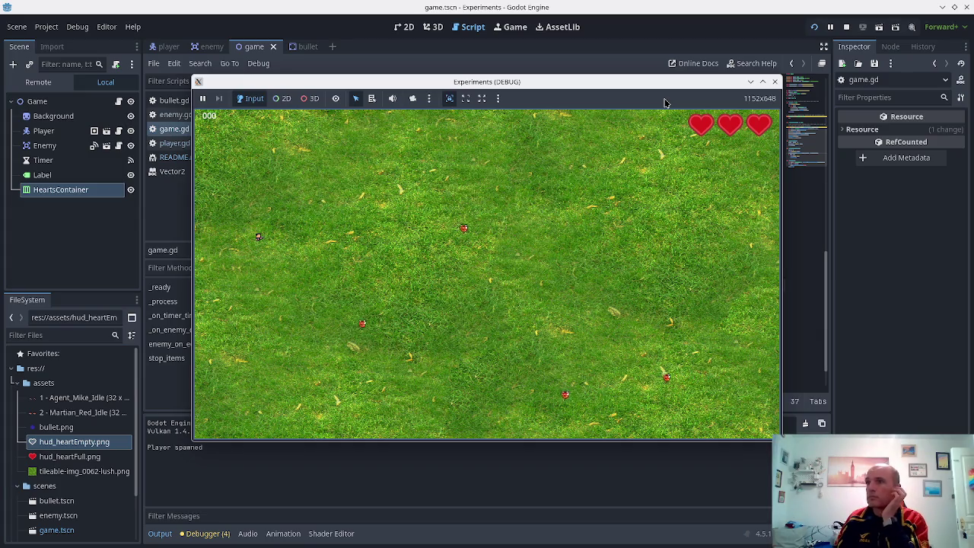
key(Right)
key(Down)
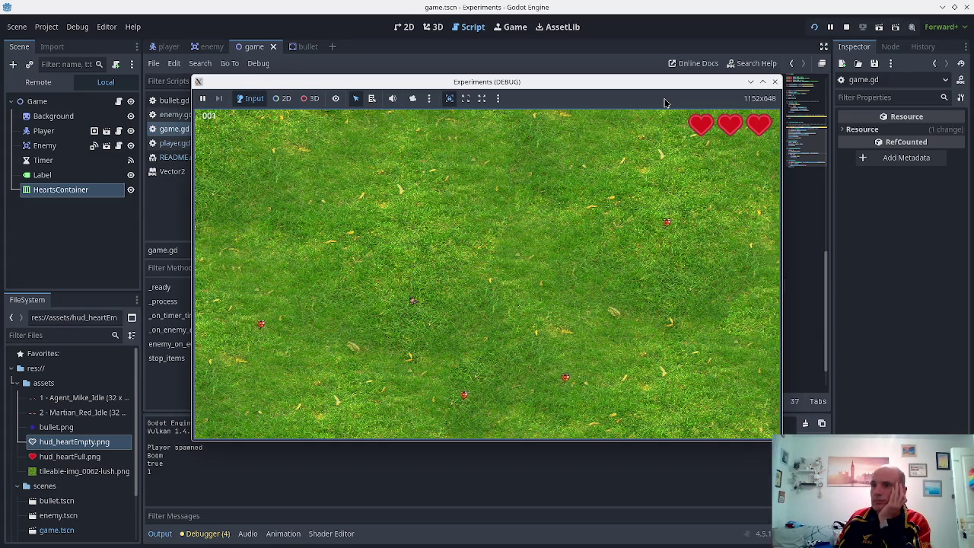
key(Down)
key(Right)
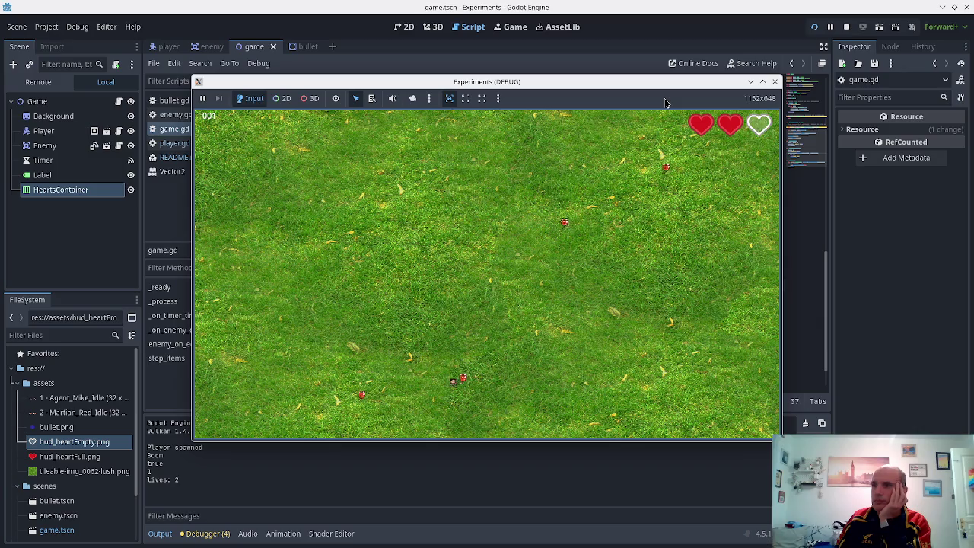
key(Up)
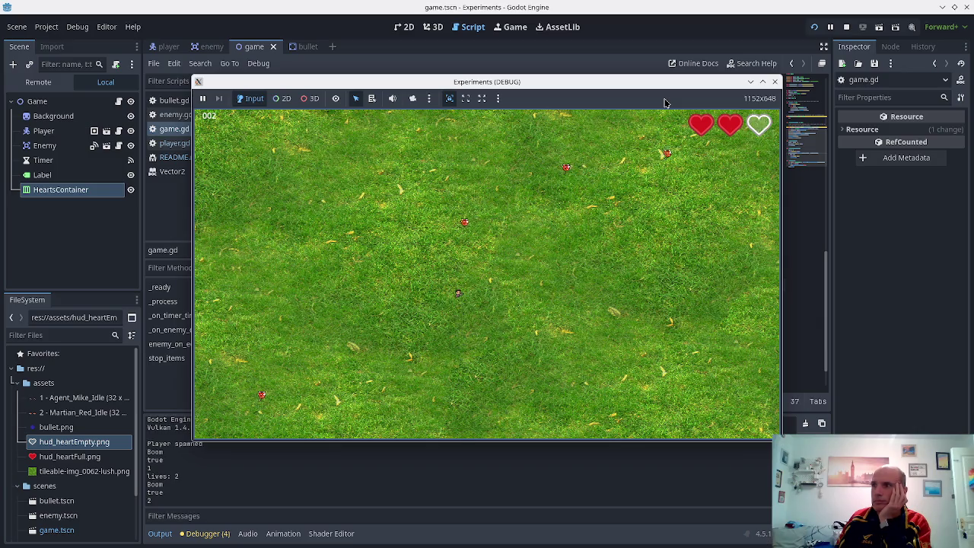
key(Right)
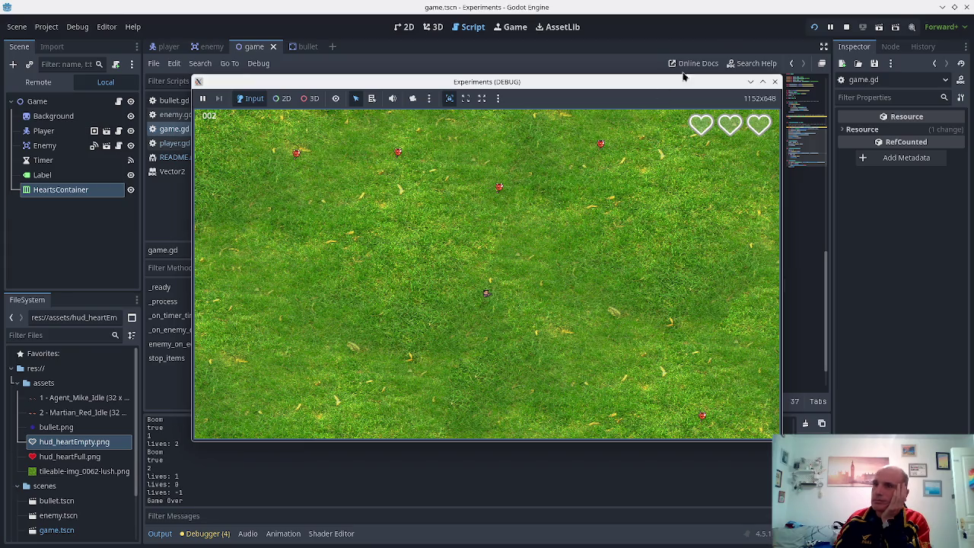
click(774, 82)
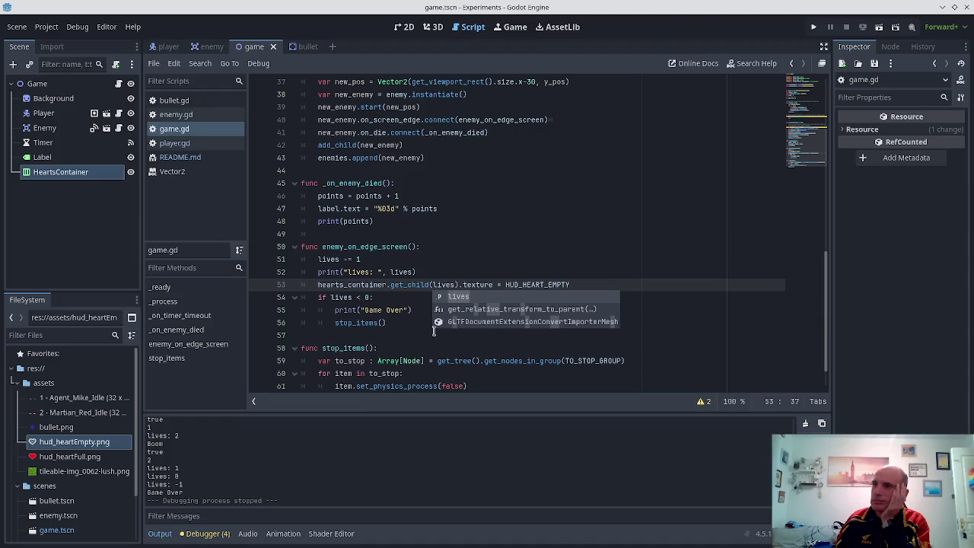
- Dismiss the code completion popup and open README.md from the Scripts list
click(360, 301)
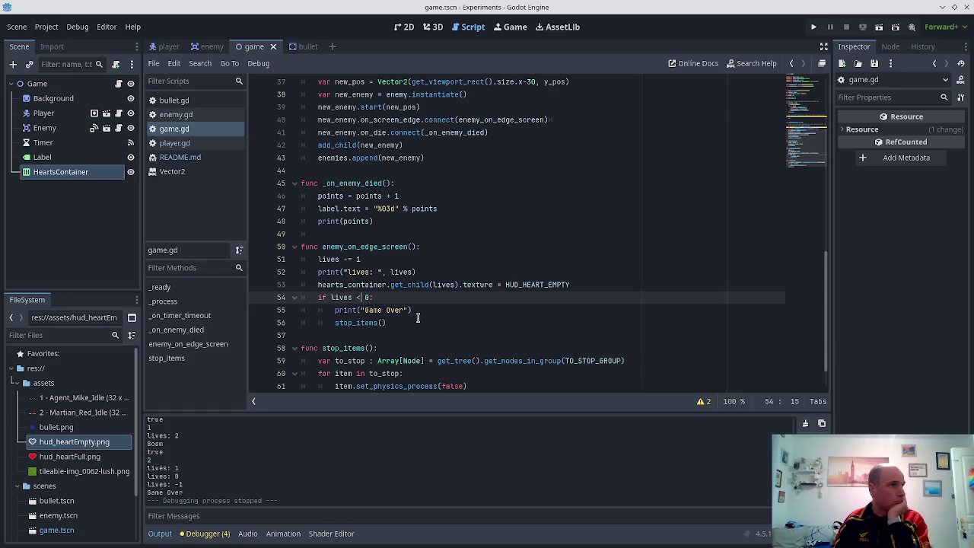
scroll(417, 318, down, 1)
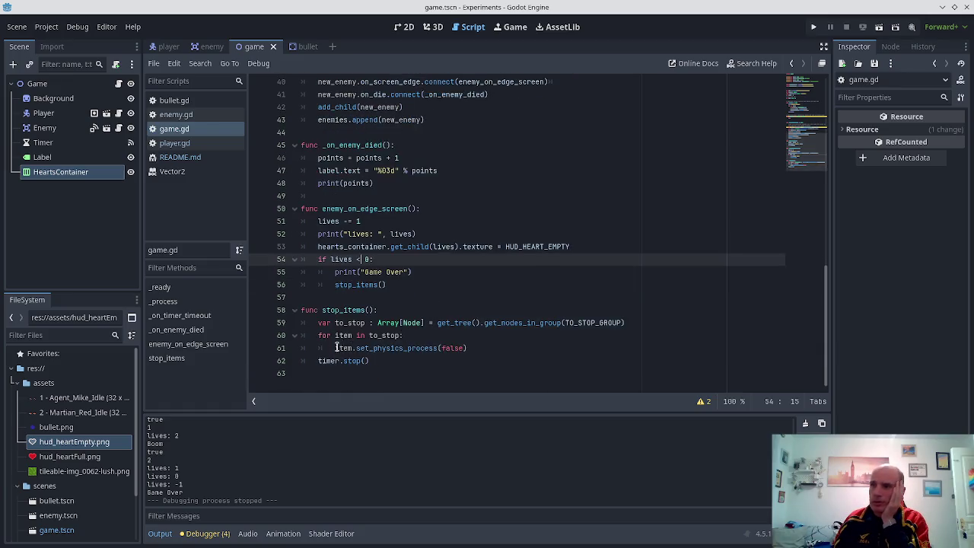
click(199, 156)
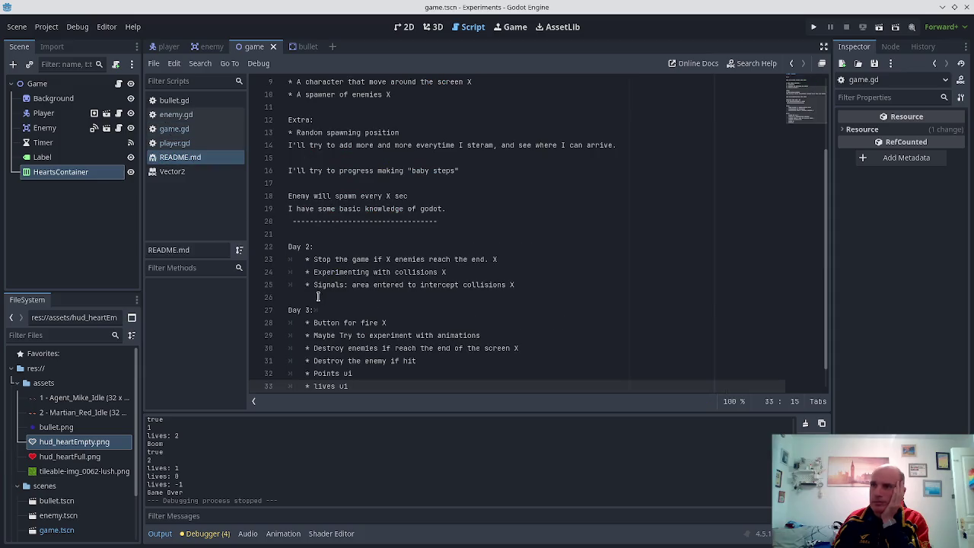
- Add a 'Day 4 (NEXT):' heading to README.md with a World barriers bullet and a new list line
scroll(318, 297, down, 1)
key(Return)
key(Return)
text(DAY)
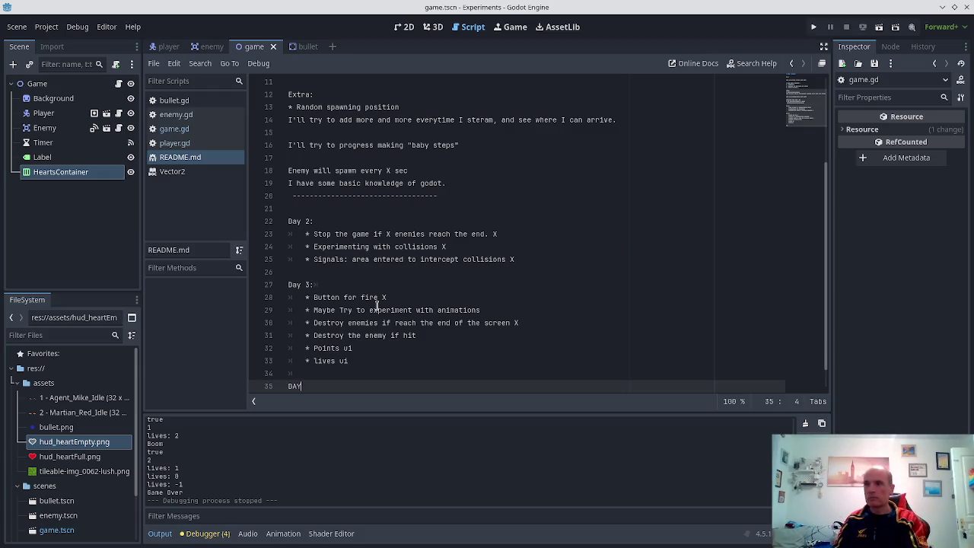
key(BackSpace)
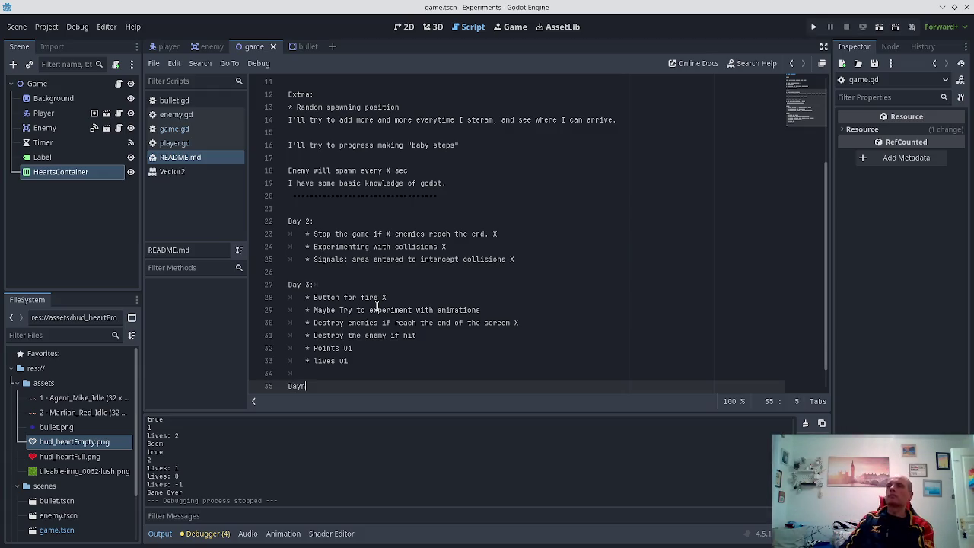
text( 4:)
key(Return)
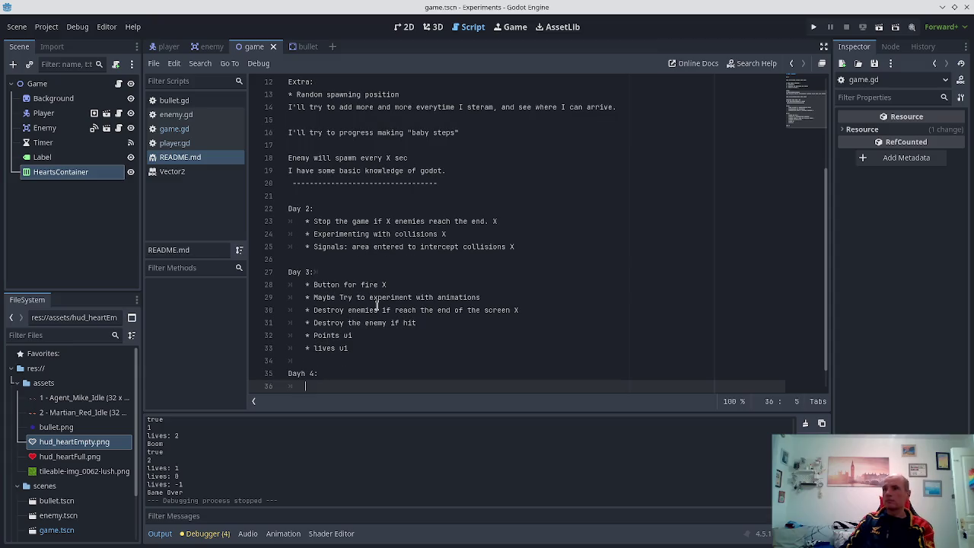
text(* World barrier)
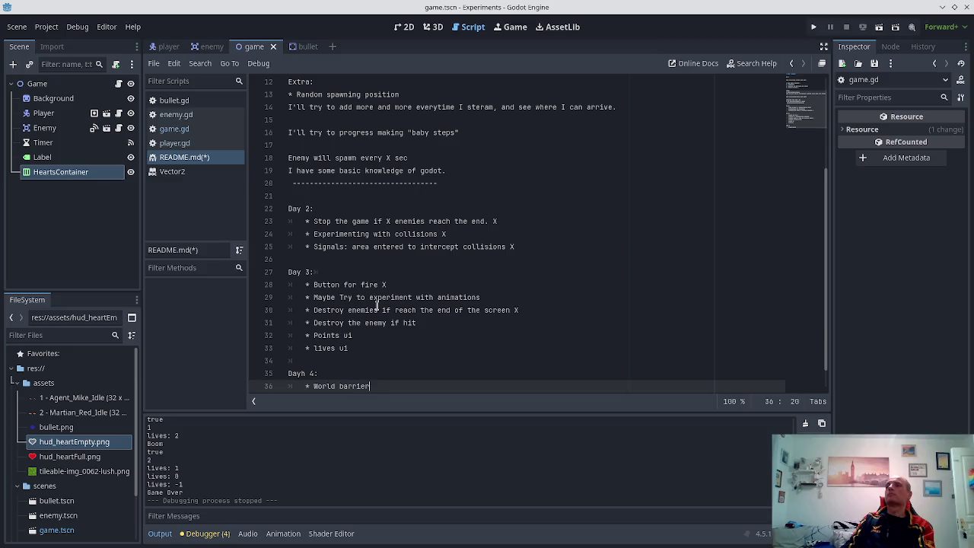
key(Up)
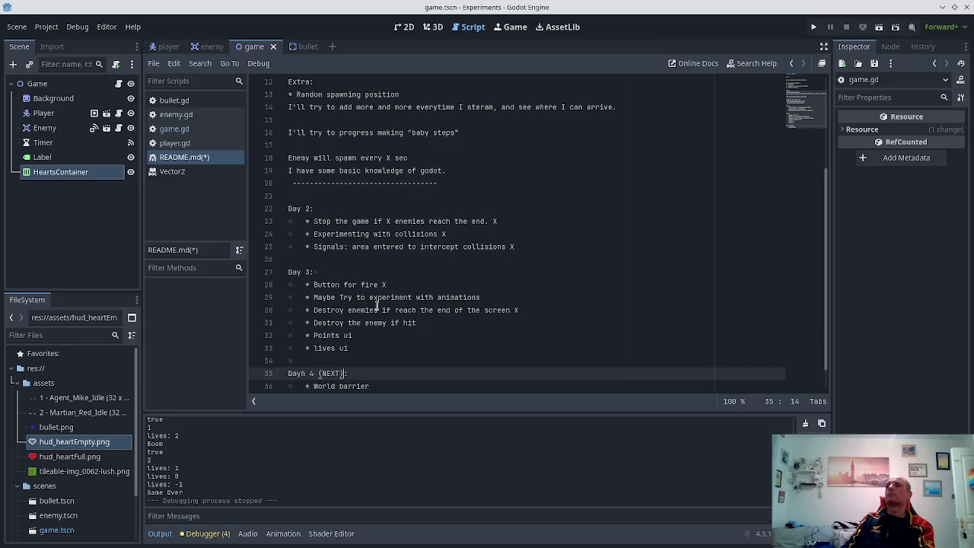
key(Down)
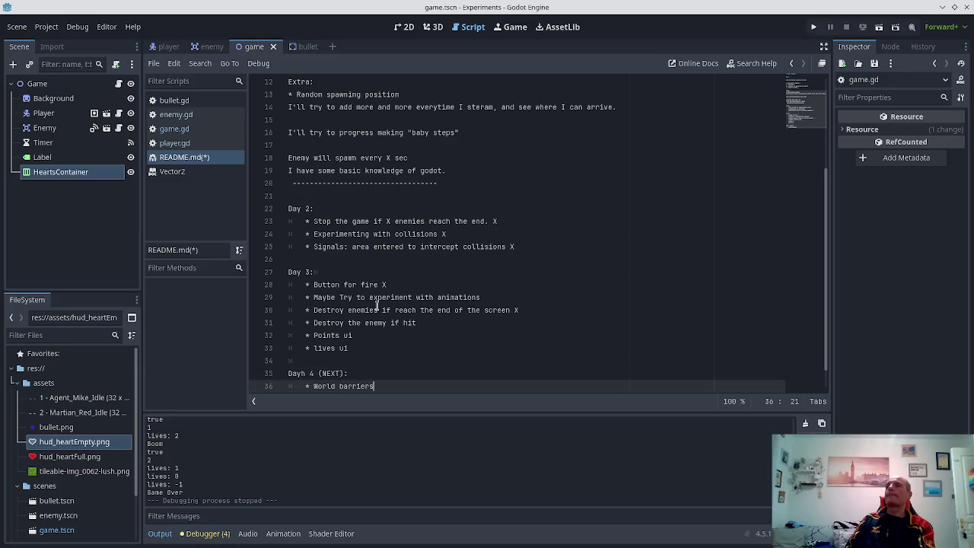
key(Return)
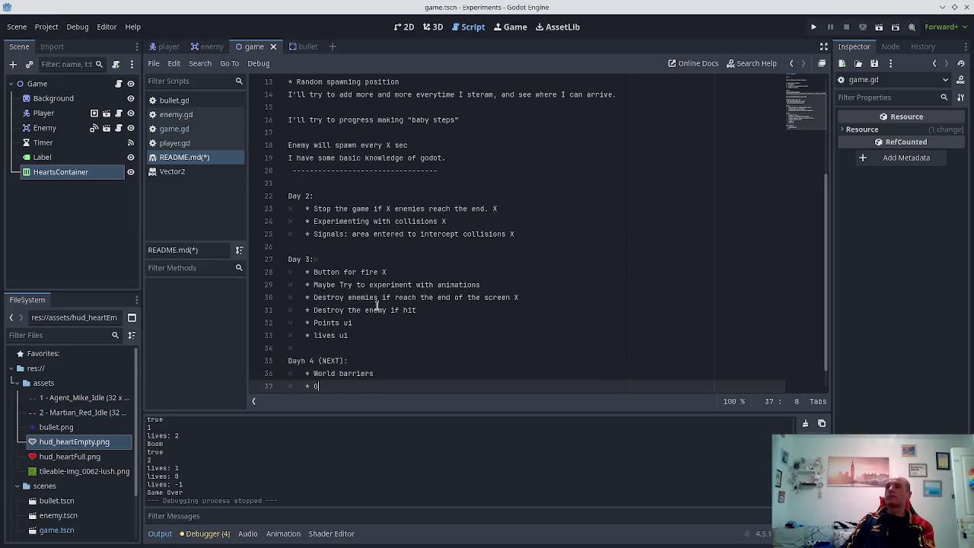